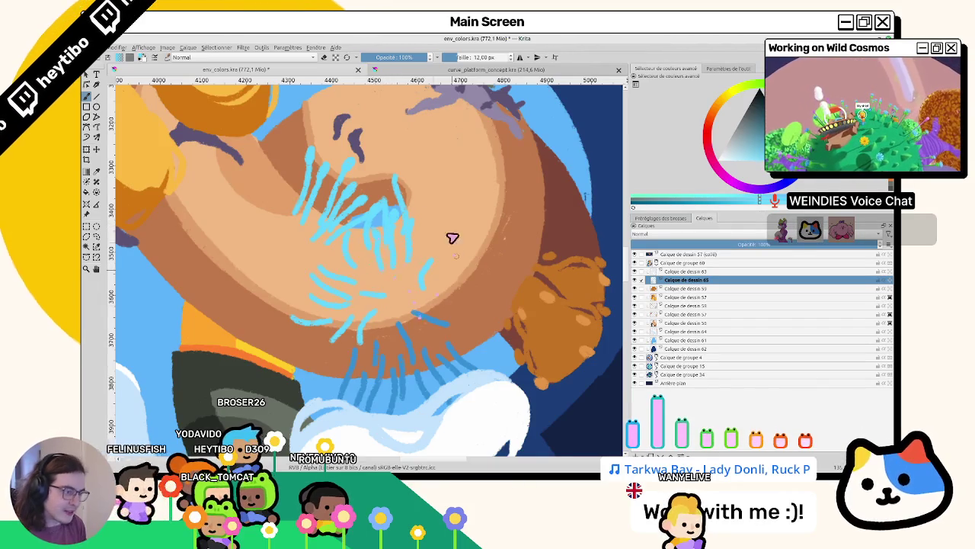
Enlarge the brush to about 18 px, mirror the canvas, and centre the character's face
key(4)
key(4)
key(4)
key(4)
key(4)
key(4)
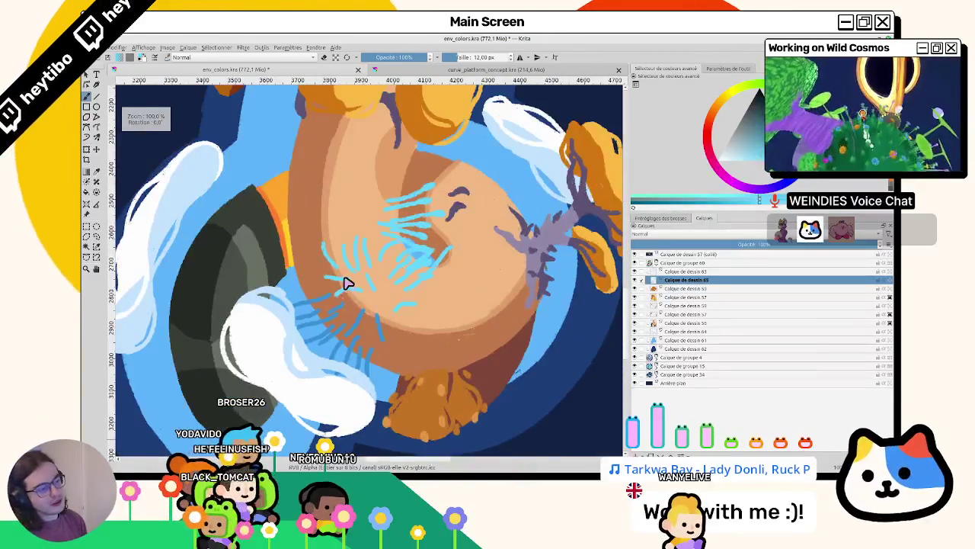
scroll(346, 283, down, 5)
scroll(386, 300, up, 5)
key(4)
key(4)
key(4)
key(4)
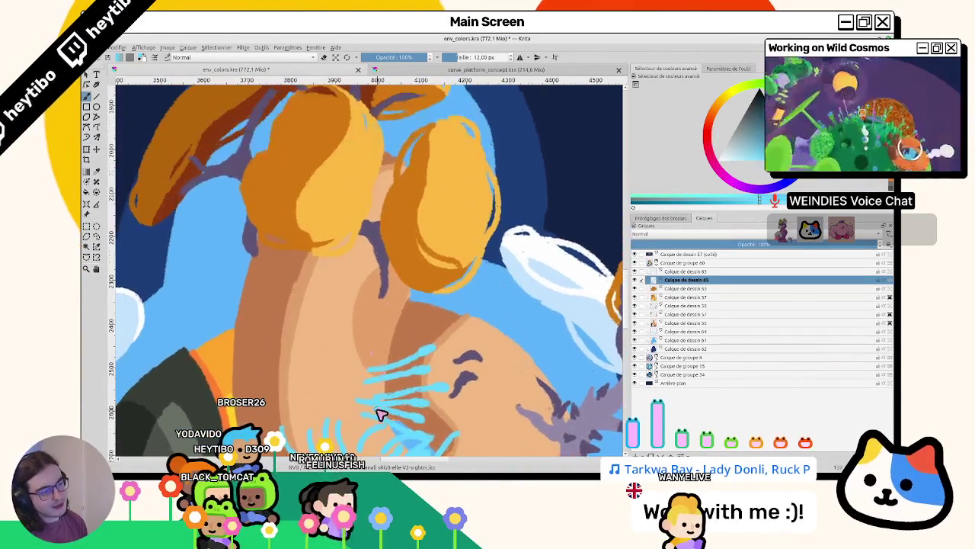
key(4)
key(4)
key(4)
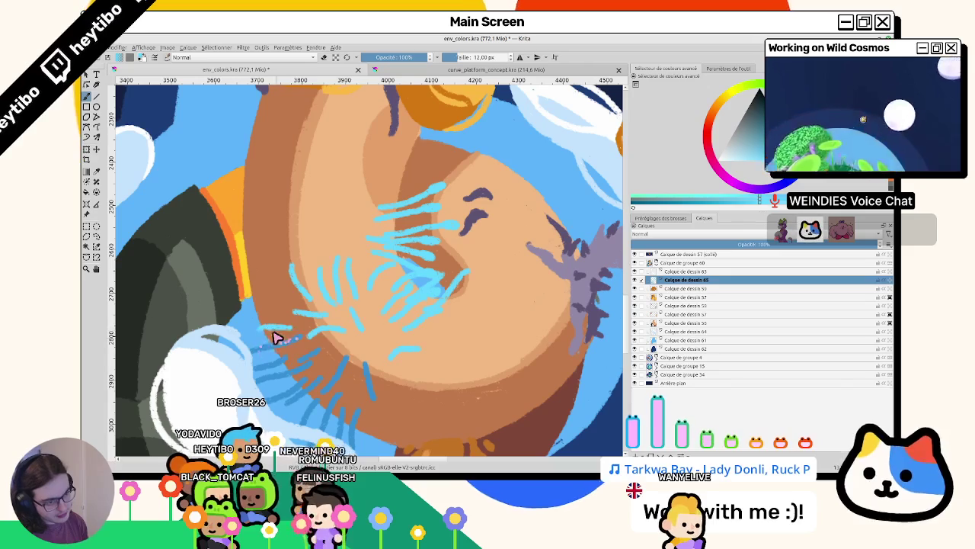
scroll(259, 327, down, 3)
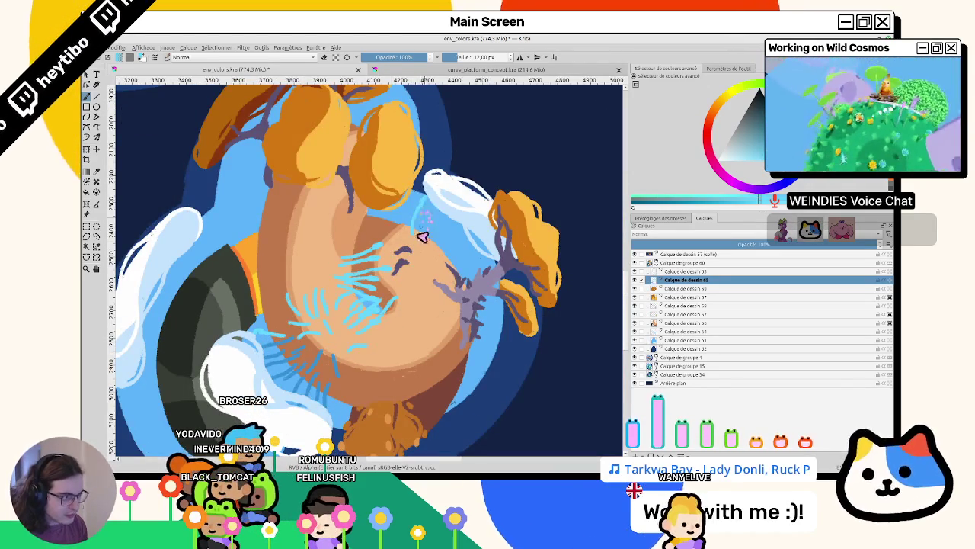
scroll(425, 230, up, 3)
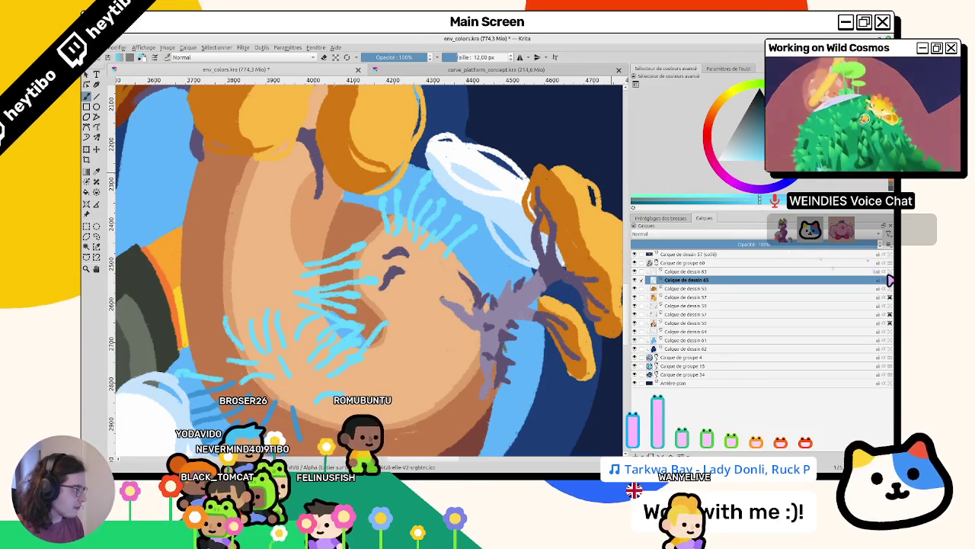
drag(338, 225, 387, 240)
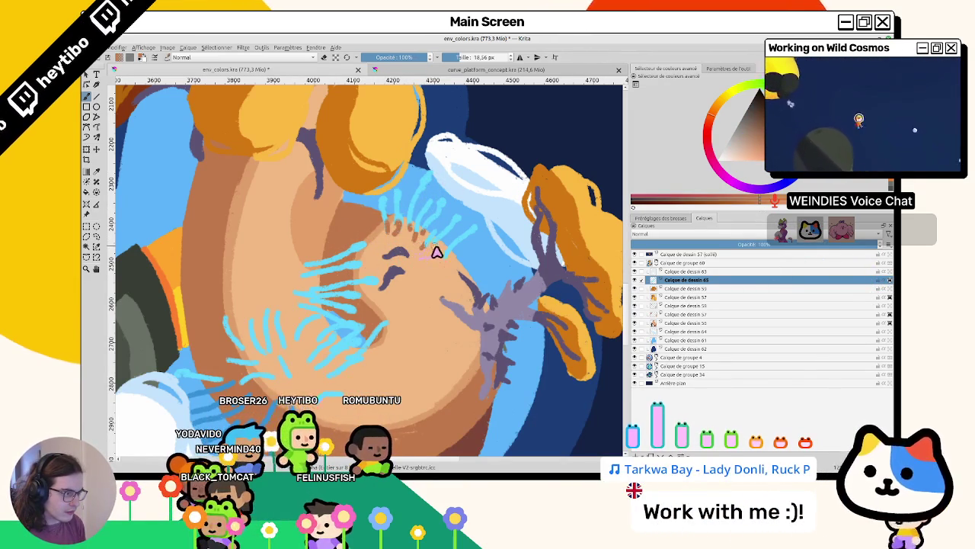
key(m)
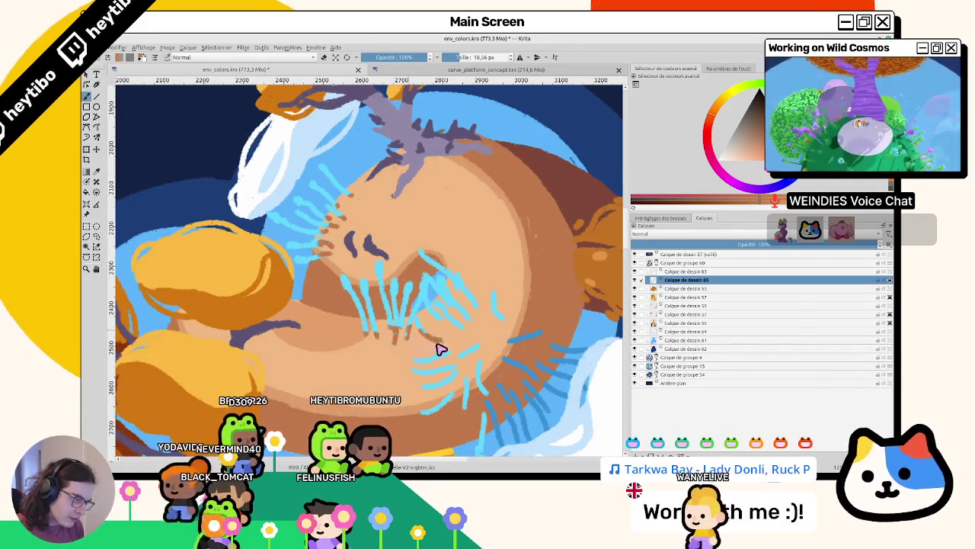
scroll(438, 366, down, 5)
scroll(490, 320, up, 3)
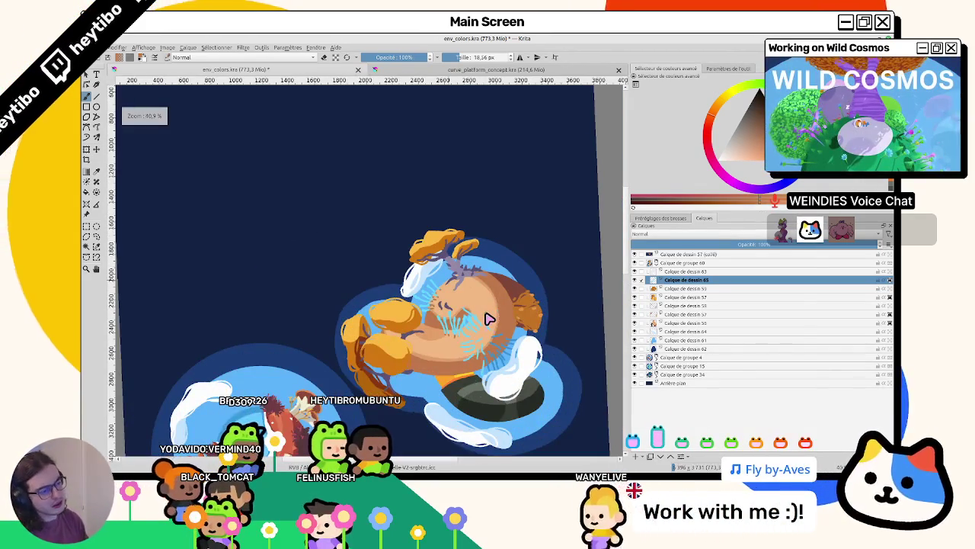
scroll(490, 320, up, 2)
drag(490, 320, 142, 255)
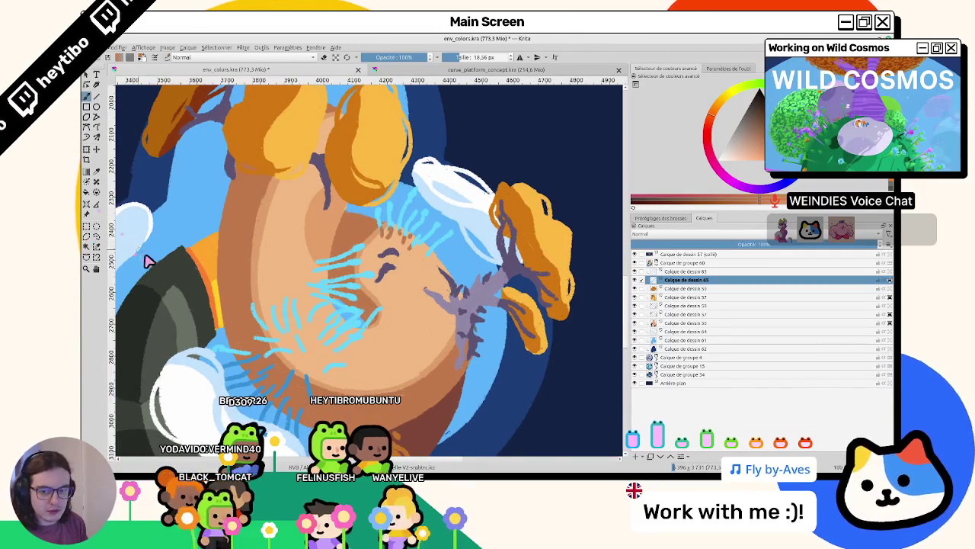
Lasso the middle of the face, delete the blue strokes inside it, and deselect
click(87, 226)
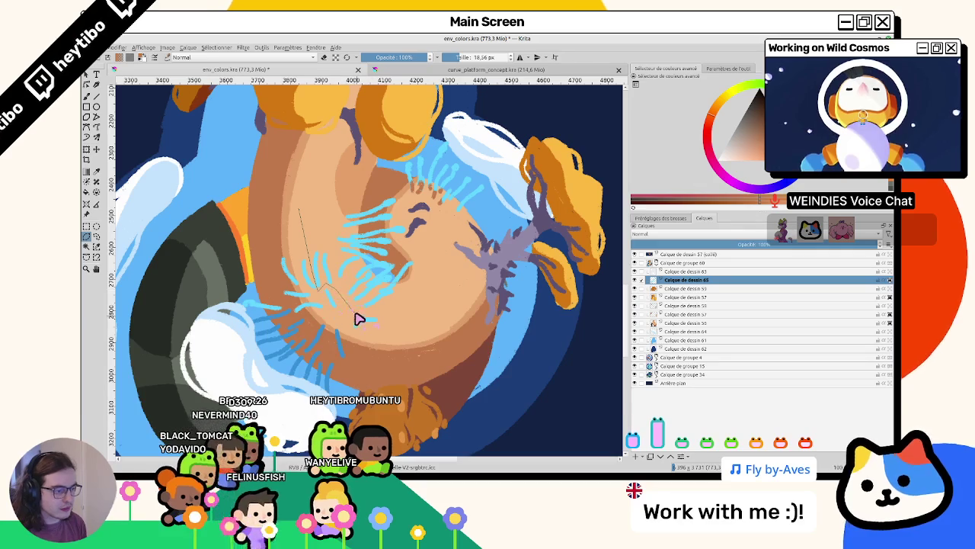
drag(359, 321, 372, 347)
drag(394, 191, 372, 195)
key(Delete)
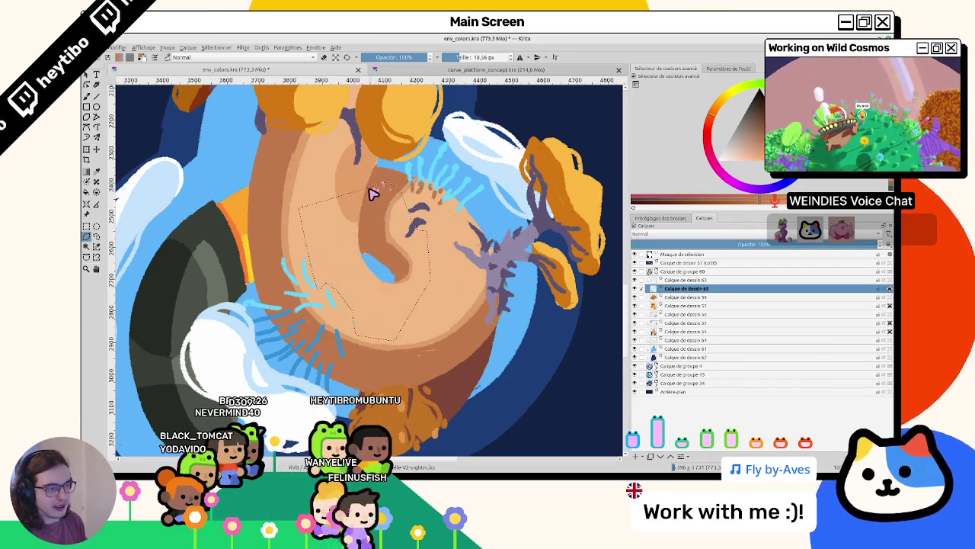
click(137, 229)
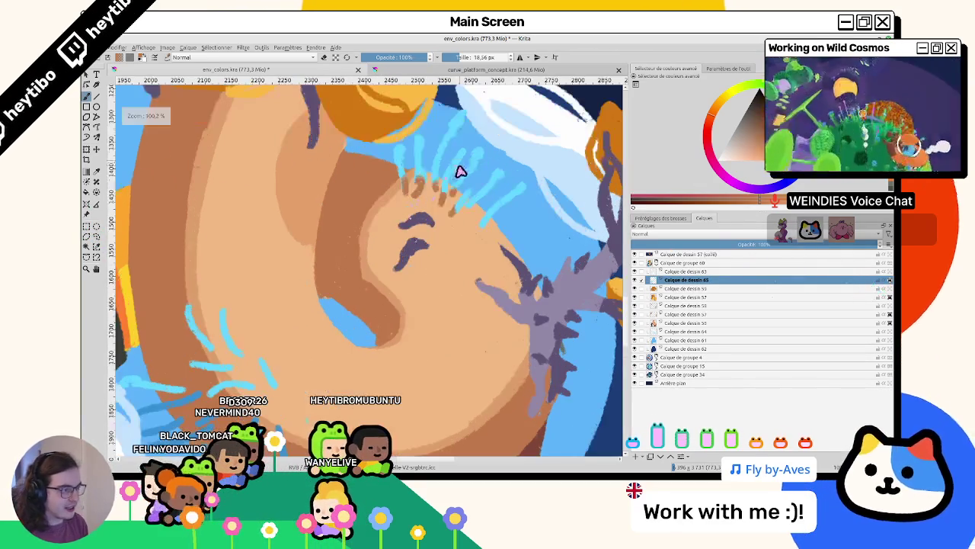
Paint the hair's orange-brown over the blue strokes on the cheek and lower face
scroll(411, 176, up, 2)
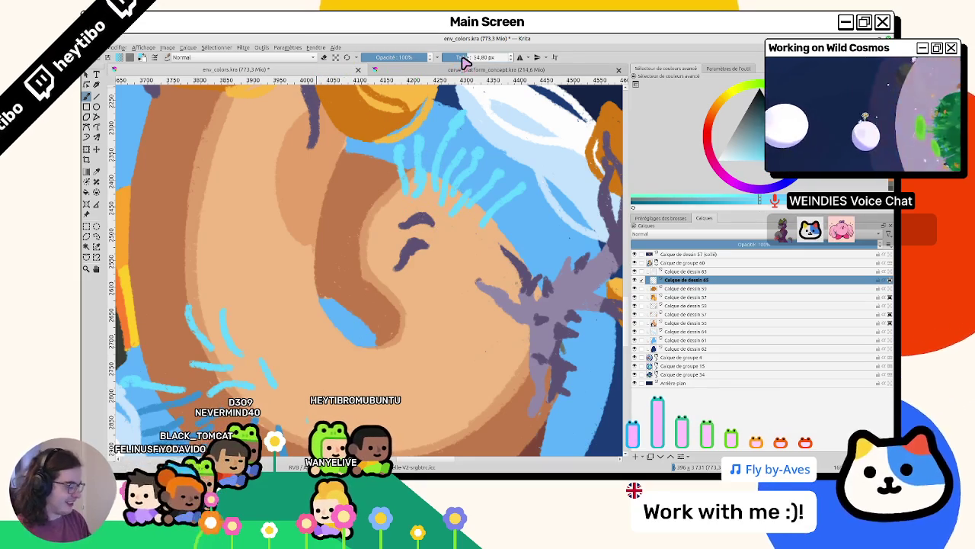
drag(392, 349, 381, 279)
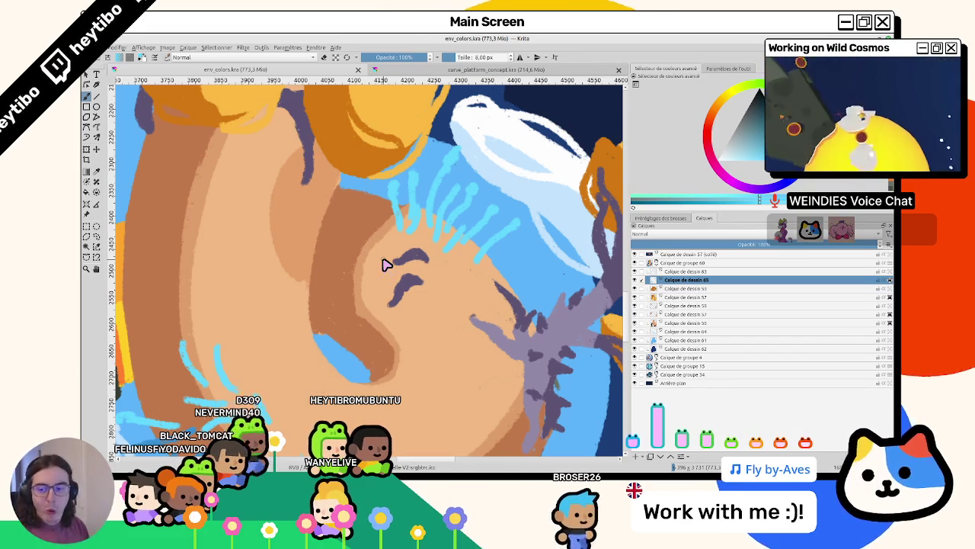
mouse_move(387, 264)
mouse_down()
mouse_move(425, 244)
mouse_move(468, 255)
mouse_up()
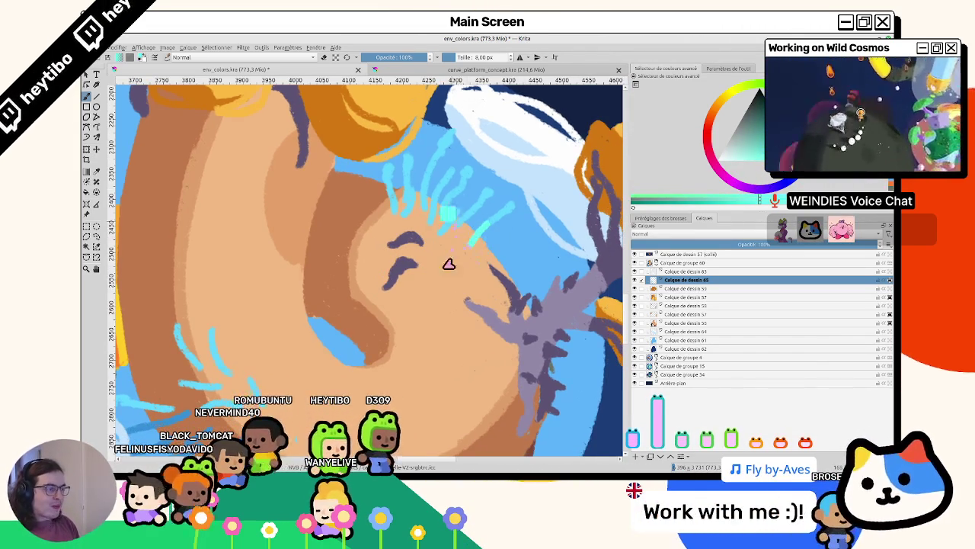
drag(474, 243, 442, 266)
ctrl+click(332, 150)
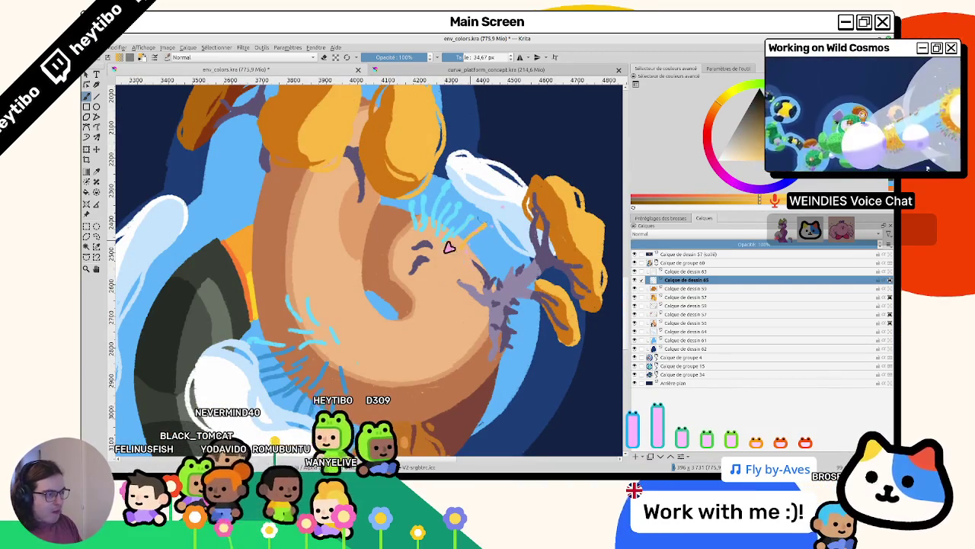
drag(473, 224, 438, 229)
drag(327, 309, 255, 353)
drag(338, 374, 276, 331)
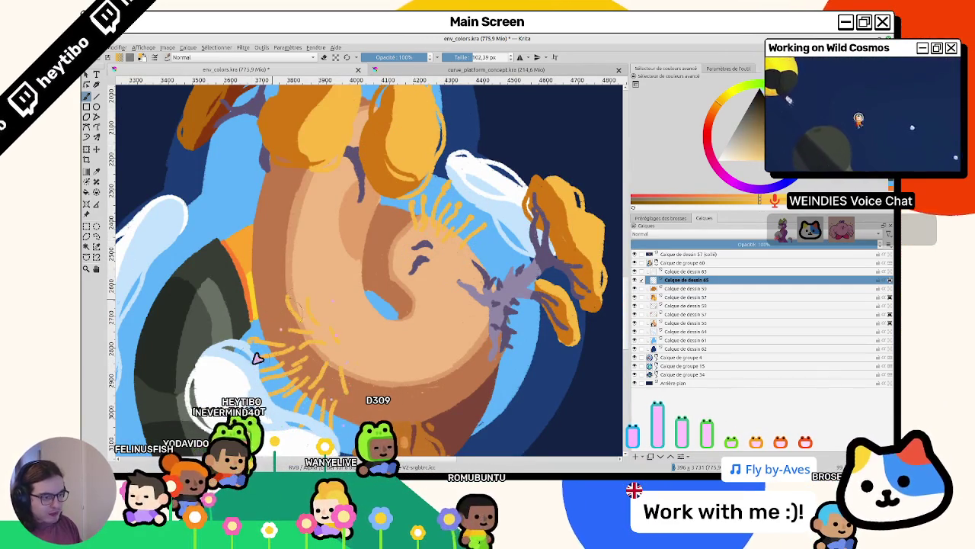
drag(289, 278, 305, 376)
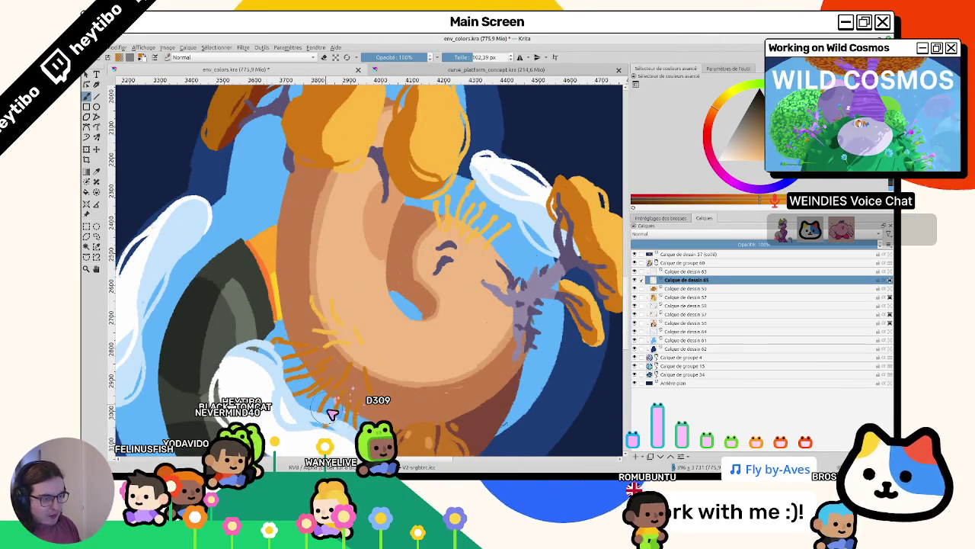
scroll(329, 411, down, 5)
scroll(373, 408, up, 4)
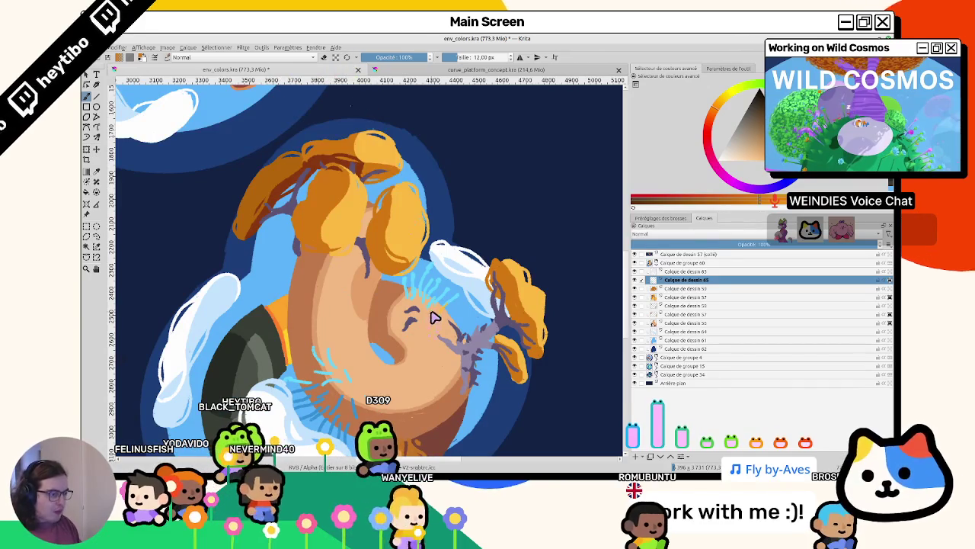
scroll(449, 305, up, 4)
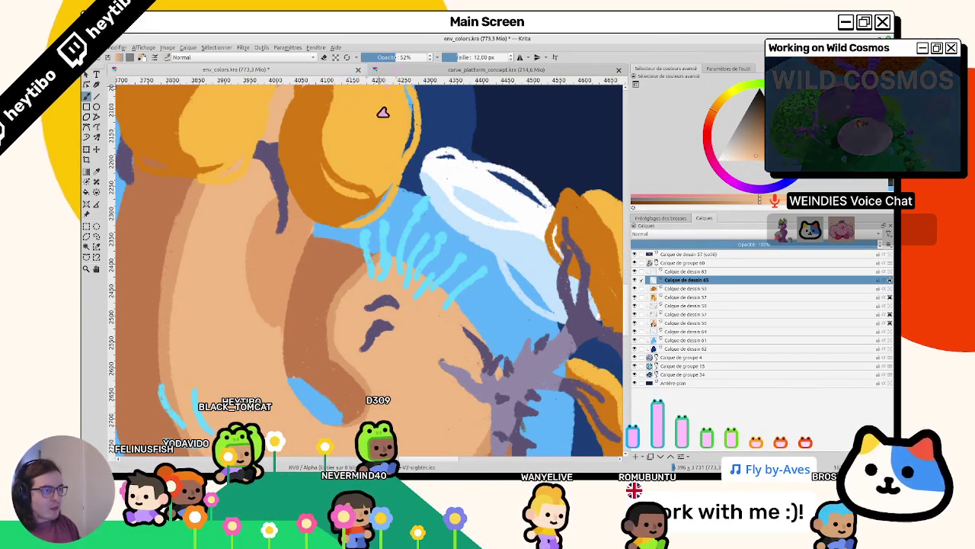
Sample light grey, brown and greyish-green tones from the painting in env_colors.kra
ctrl+click(421, 288)
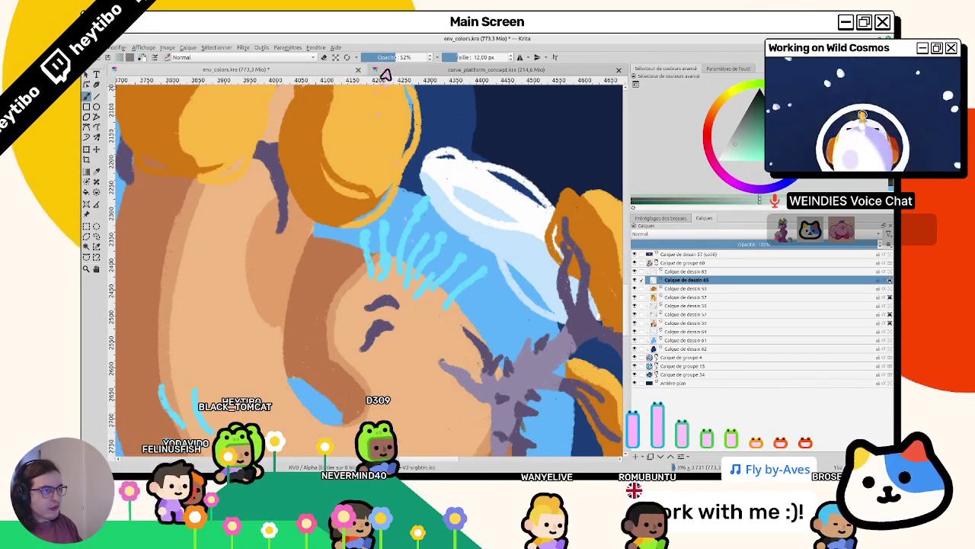
ctrl+click(341, 293)
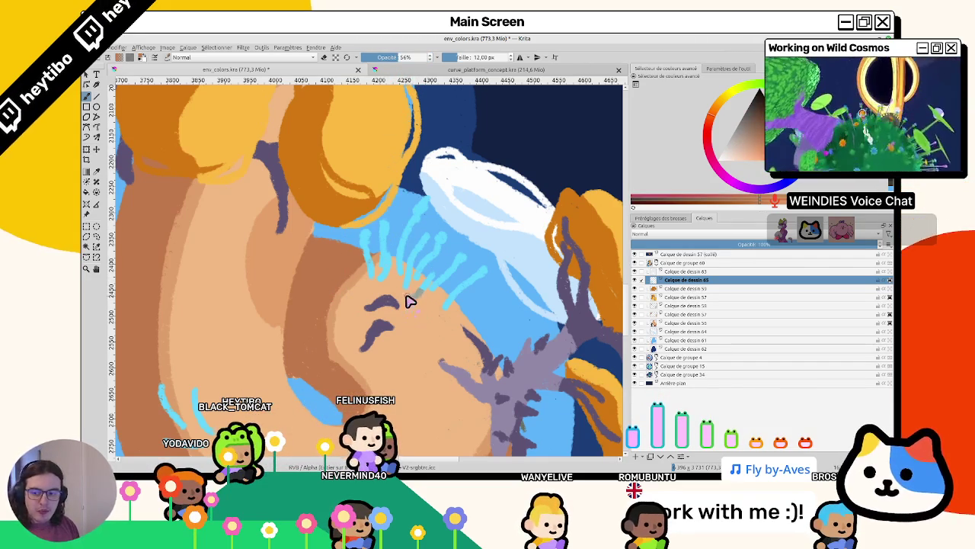
ctrl+click(419, 278)
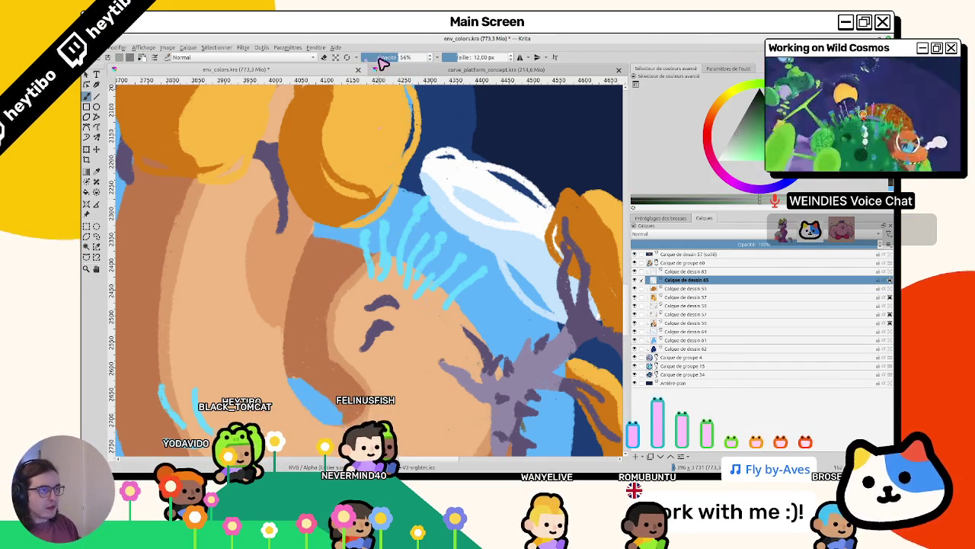
click(397, 70)
click(366, 69)
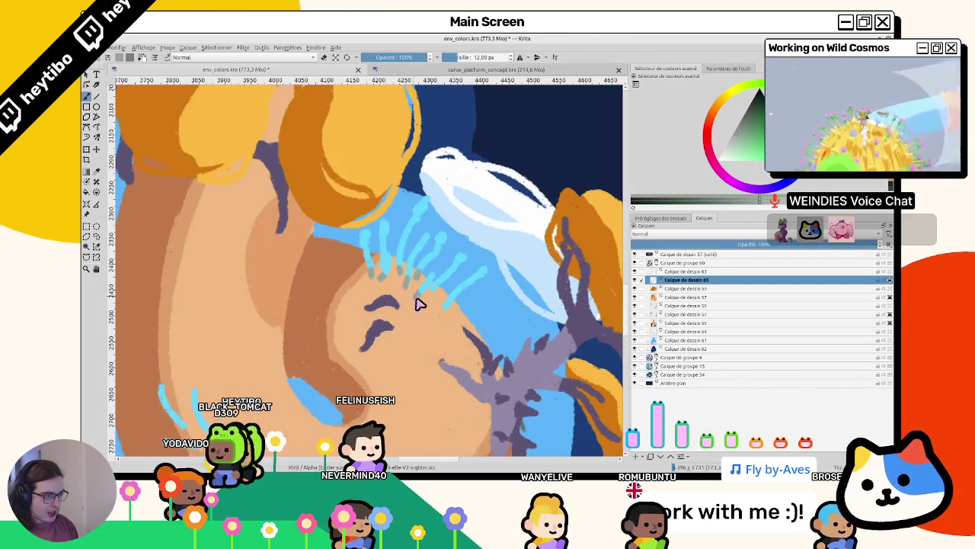
scroll(448, 312, down, 3)
scroll(396, 315, up, 4)
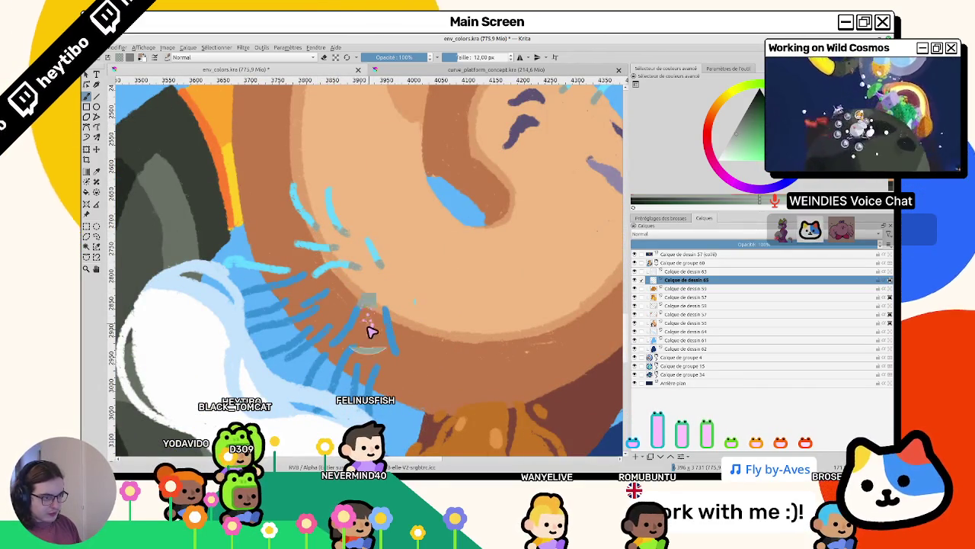
Pick the peach skin colour and dab muted colour onto the blue face strokes
ctrl+click(383, 187)
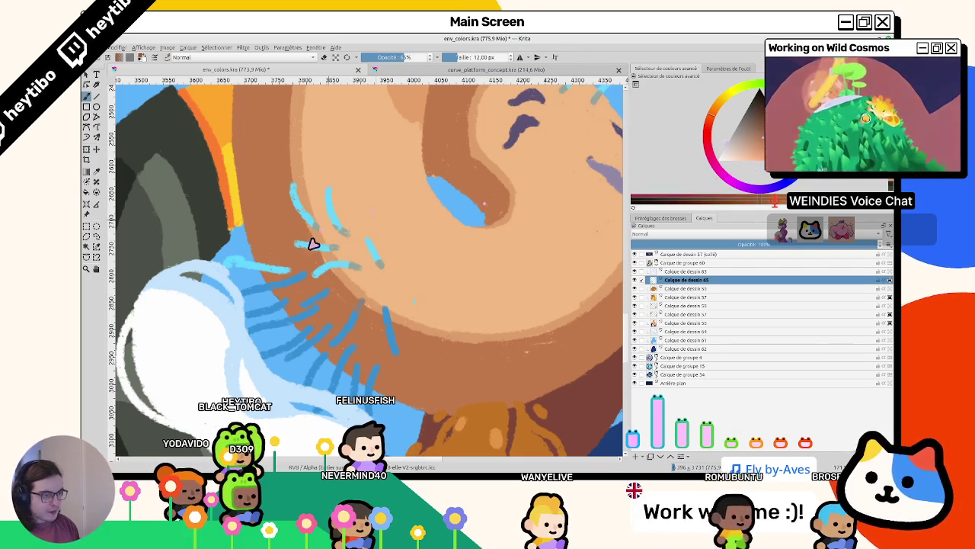
click(359, 310)
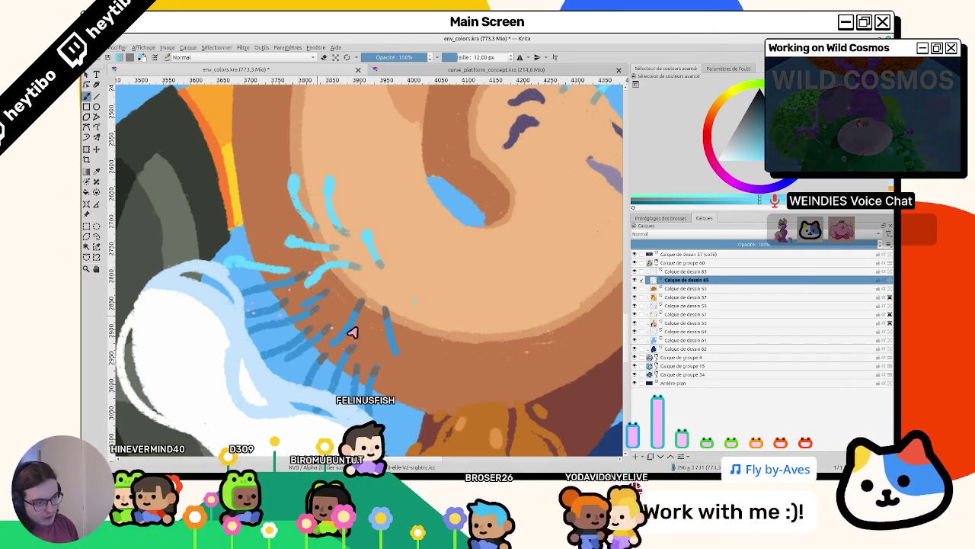
drag(391, 347, 397, 359)
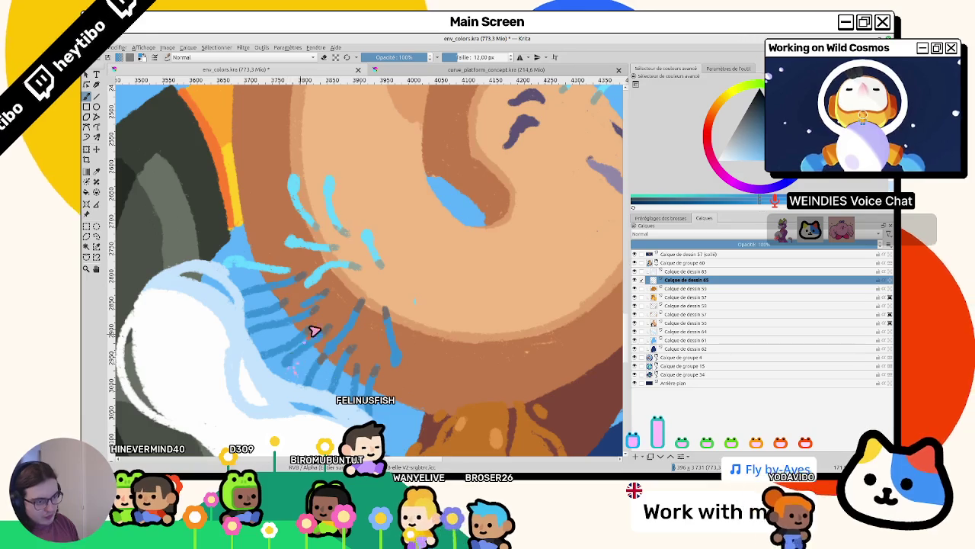
drag(305, 342, 383, 279)
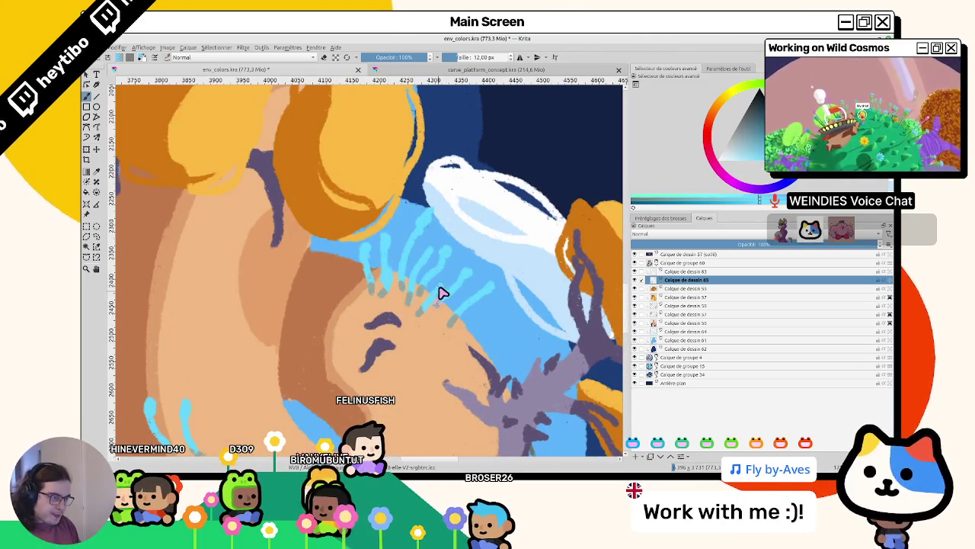
scroll(444, 290, down, 3)
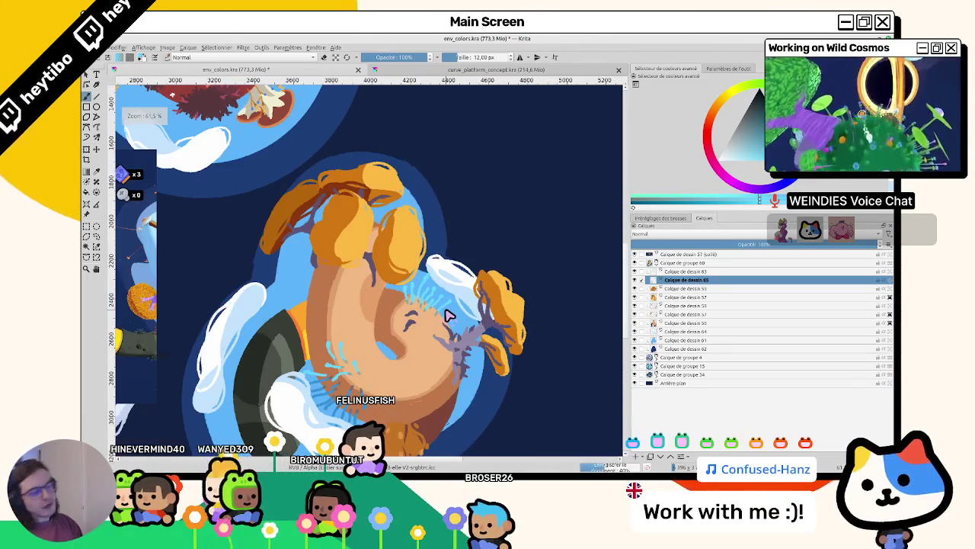
Inspect the tan and orange-tree planets and toggle layer Calque de dessin 65's visibility
scroll(449, 315, up, 2)
drag(449, 315, 396, 366)
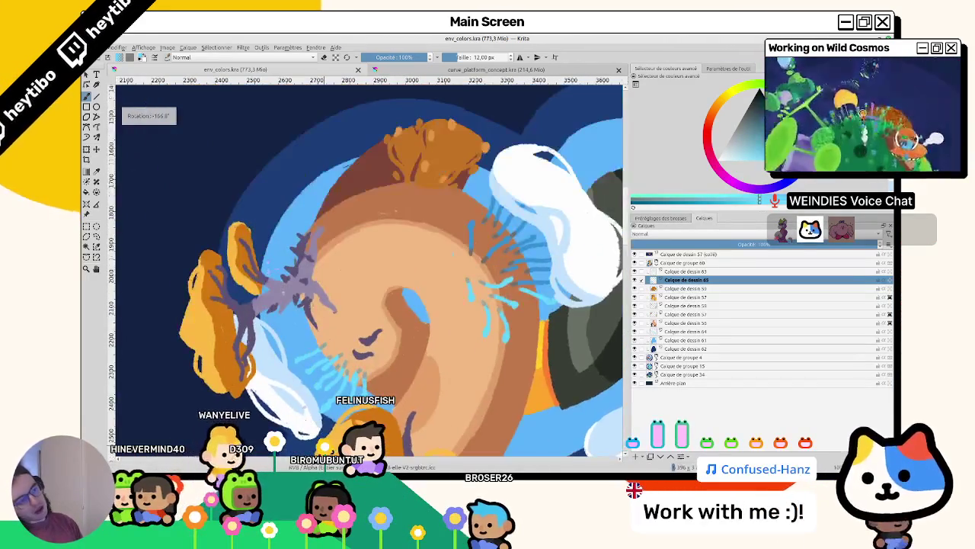
key(5)
drag(430, 309, 499, 270)
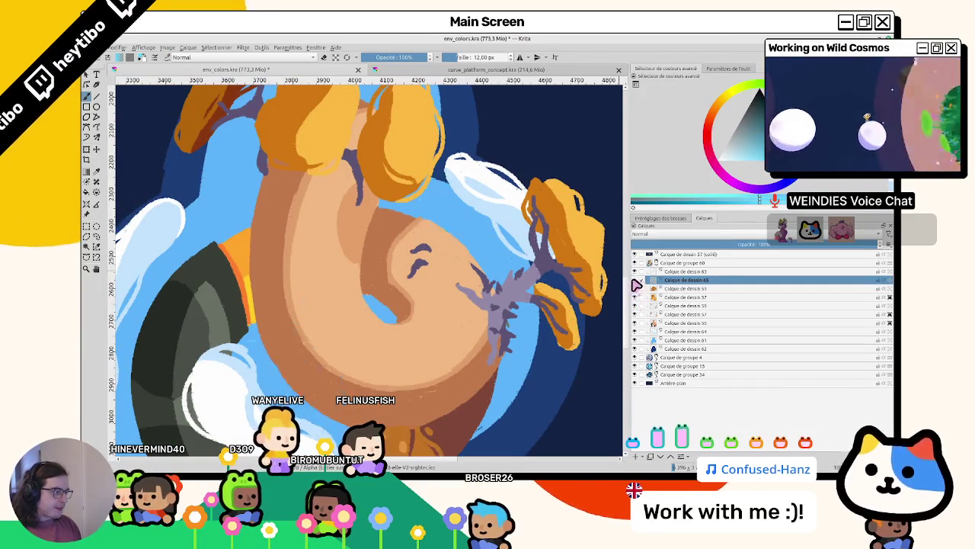
scroll(435, 329, down, 5)
scroll(358, 324, down, 2)
scroll(423, 253, up, 2)
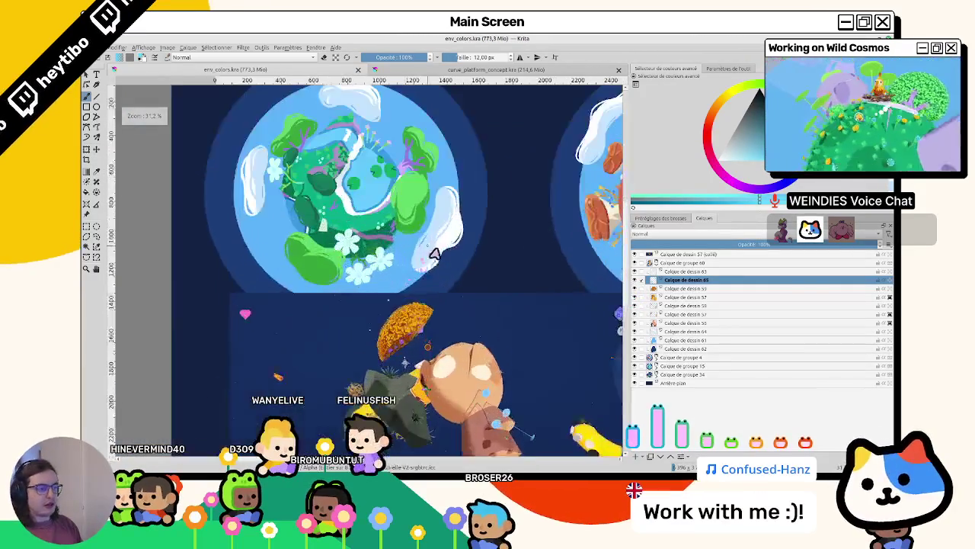
scroll(422, 254, up, 1)
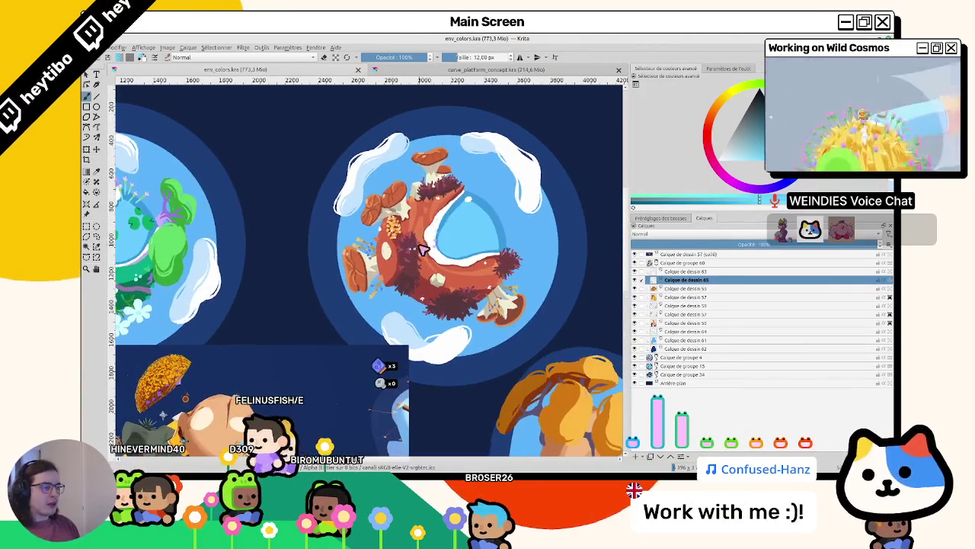
scroll(426, 225, up, 2)
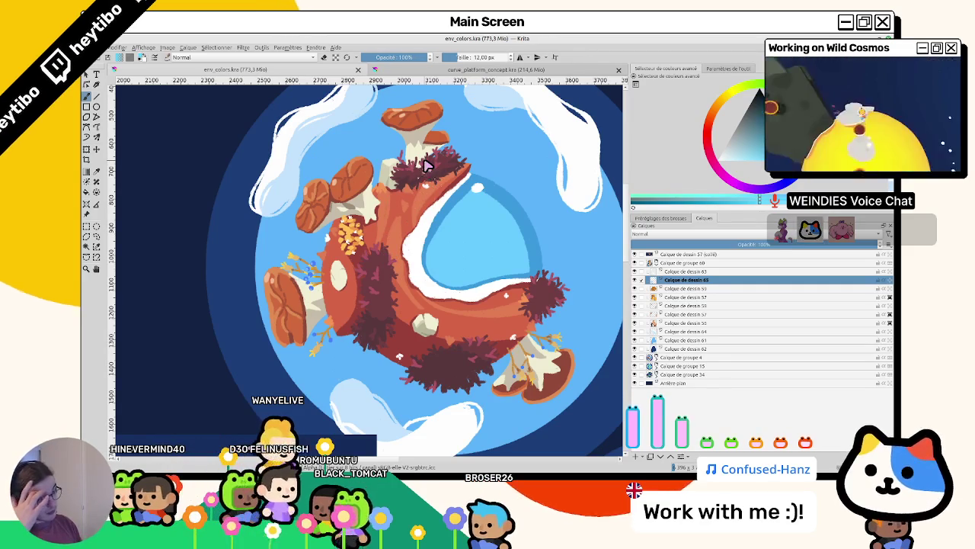
drag(426, 166, 545, 266)
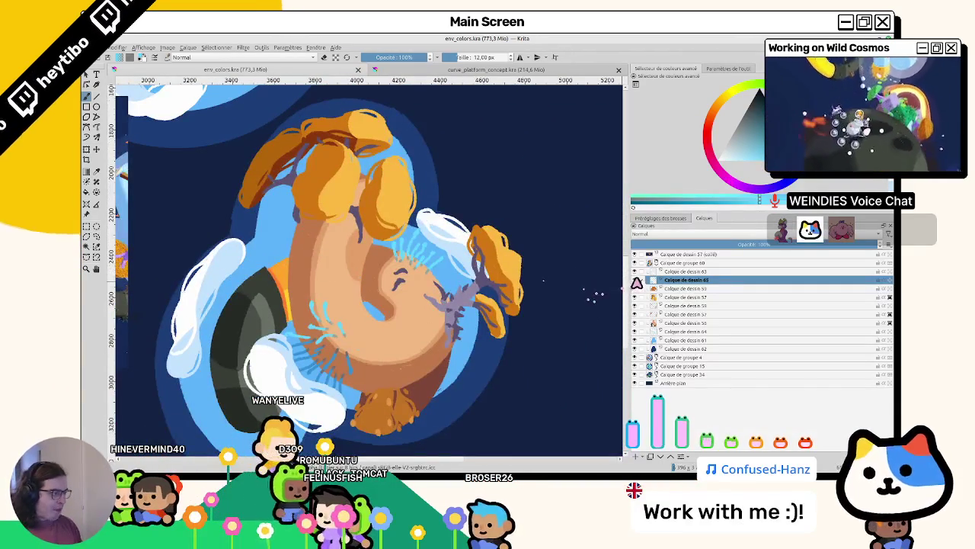
click(636, 280)
click(637, 280)
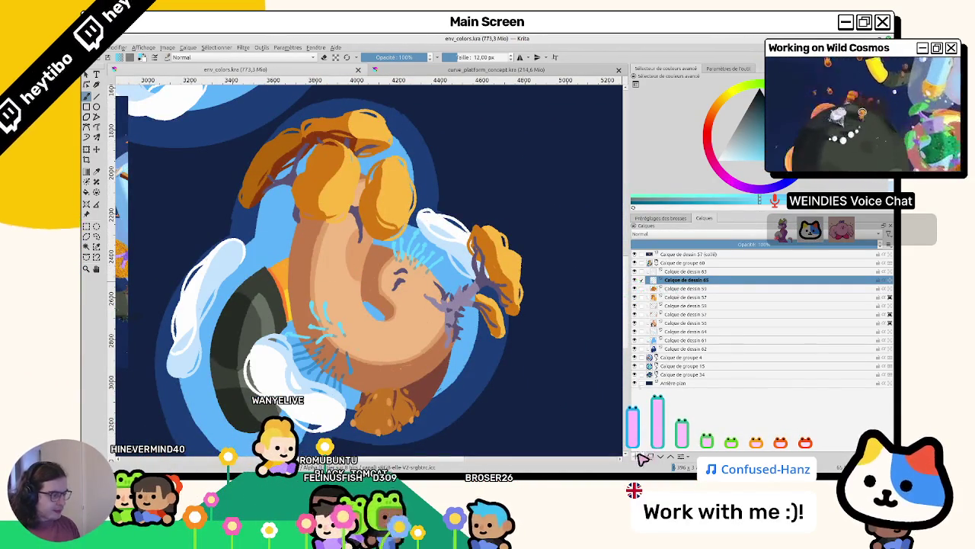
Look over the green coral and red planets, then paint a small cream rock on the tan planet
scroll(386, 311, up, 5)
scroll(459, 338, down, 8)
scroll(416, 271, up, 2)
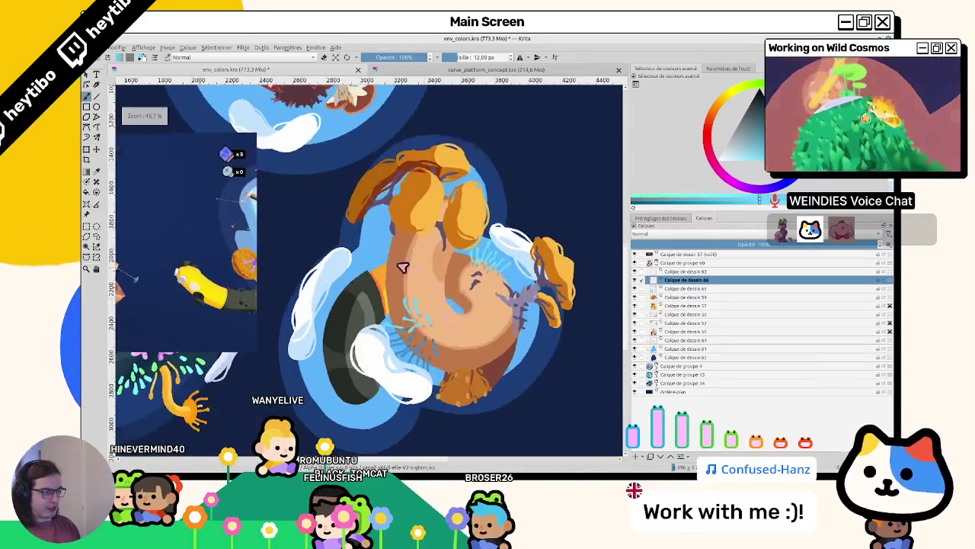
drag(415, 270, 527, 271)
scroll(337, 296, down, 3)
scroll(257, 221, up, 4)
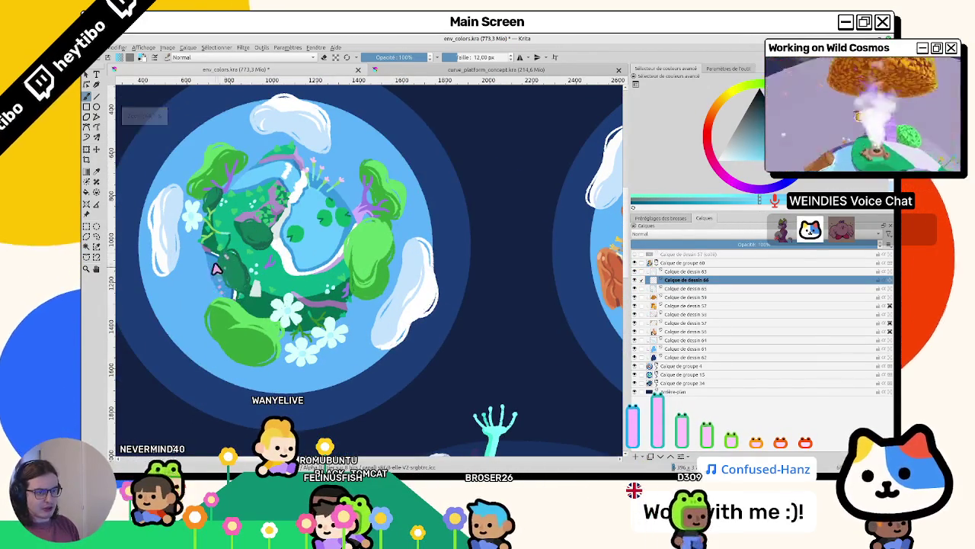
scroll(217, 270, down, 3)
scroll(361, 290, up, 1)
scroll(362, 290, up, 2)
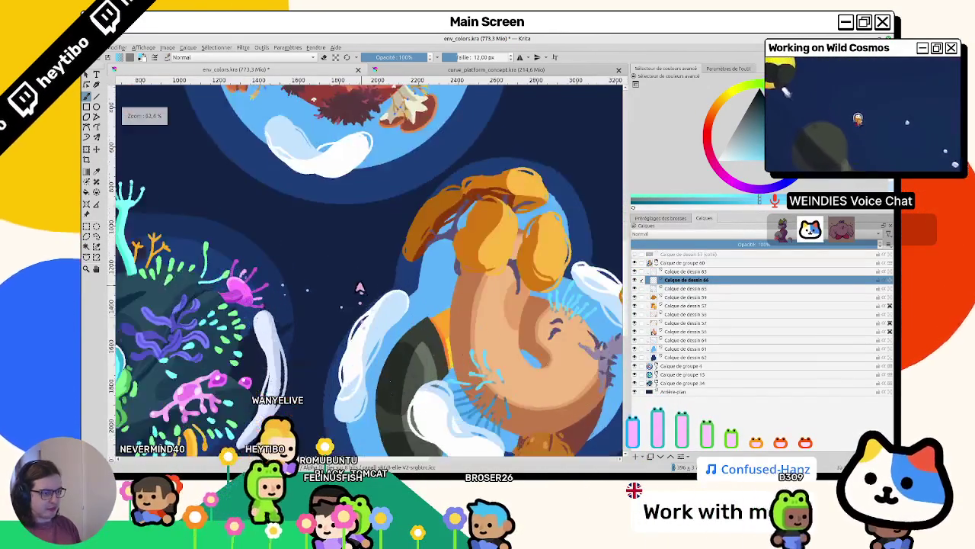
drag(361, 290, 361, 390)
scroll(406, 322, up, 2)
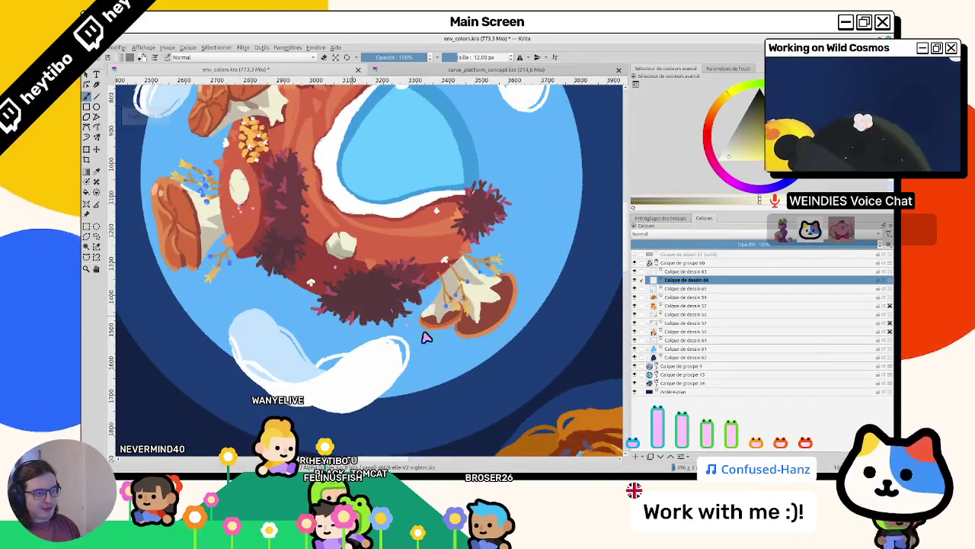
scroll(405, 322, down, 5)
scroll(427, 342, down, 4)
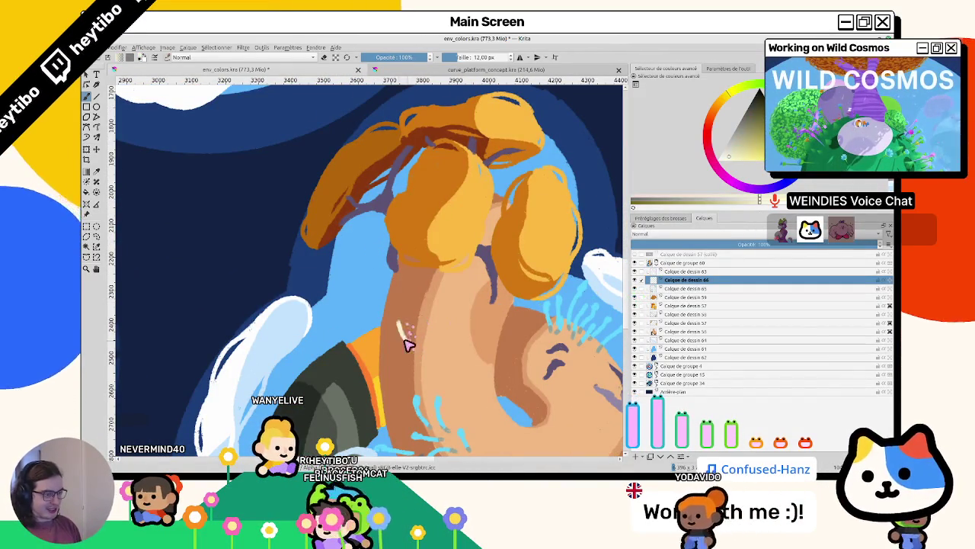
mouse_move(399, 331)
mouse_down()
mouse_move(419, 320)
mouse_move(414, 330)
mouse_up()
Fill the first cream rock solid and paint a second small cream rock nearby
mouse_move(503, 365)
mouse_down()
mouse_move(463, 307)
mouse_move(476, 354)
mouse_up()
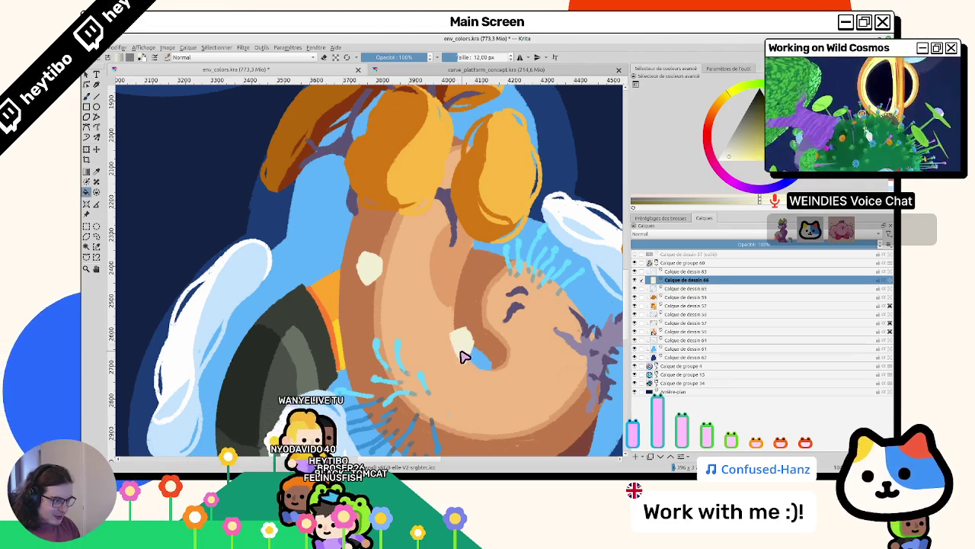
mouse_move(464, 404)
mouse_down()
mouse_move(446, 239)
mouse_move(387, 301)
mouse_up()
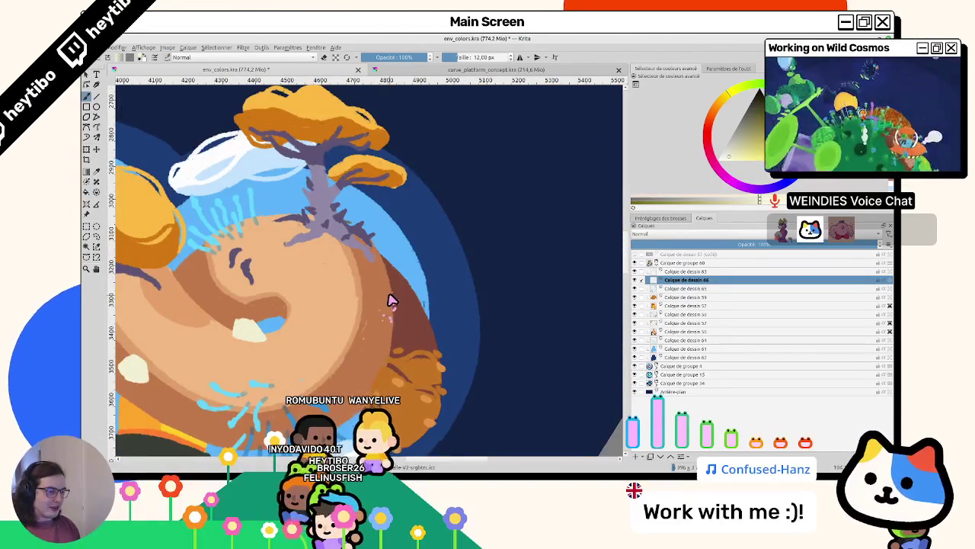
mouse_move(391, 304)
mouse_down()
mouse_move(404, 324)
mouse_move(406, 317)
mouse_up()
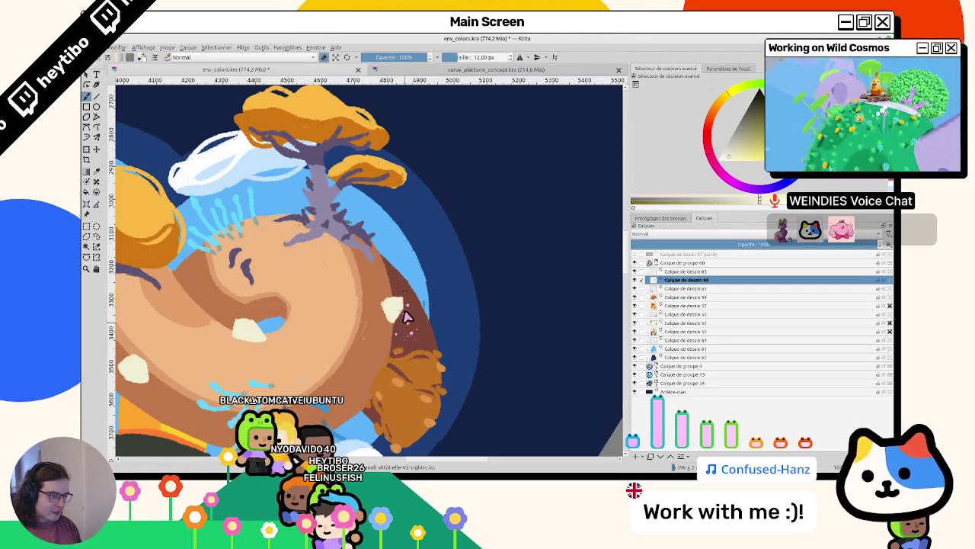
scroll(343, 304, down, 3)
scroll(320, 327, down, 2)
scroll(302, 346, up, 6)
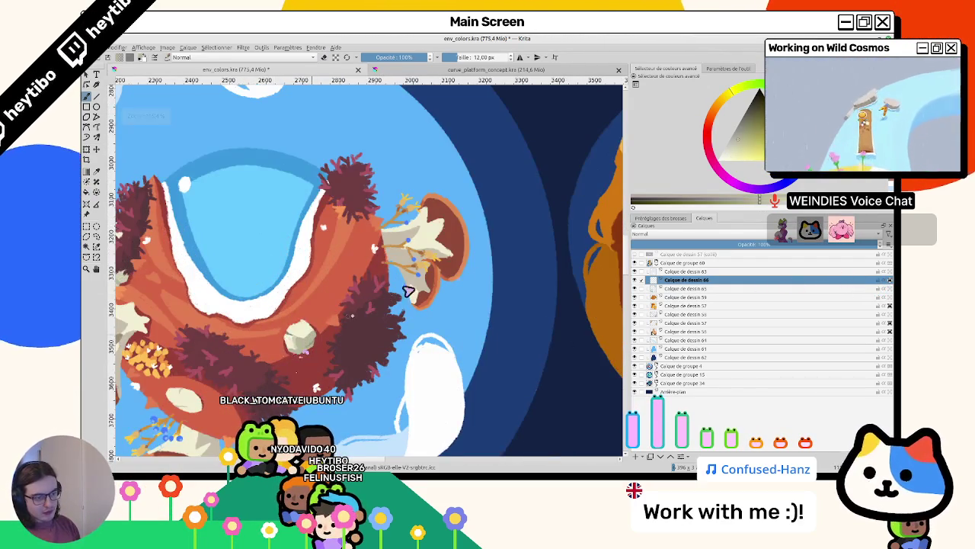
scroll(372, 315, right, 5)
scroll(559, 337, right, 3)
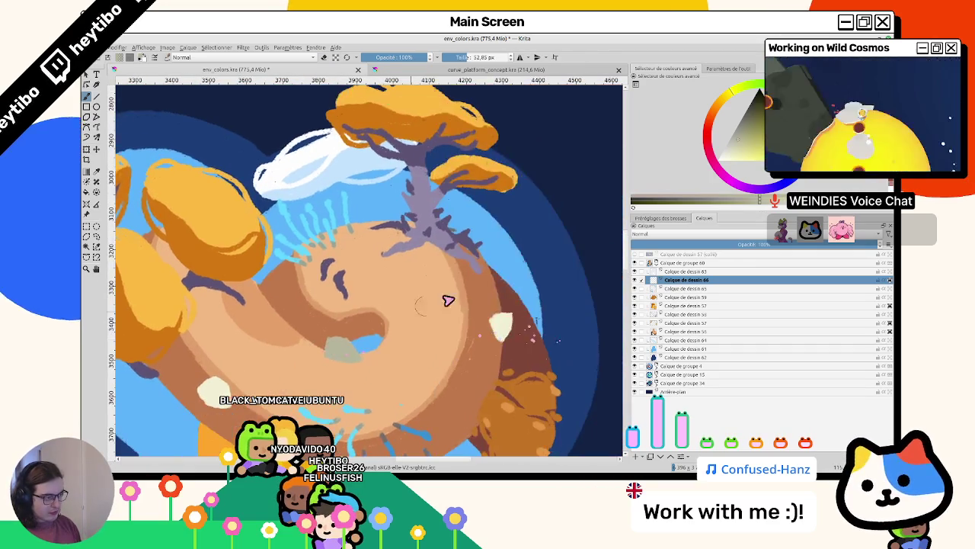
scroll(447, 359, left, 4)
scroll(417, 259, down, 2)
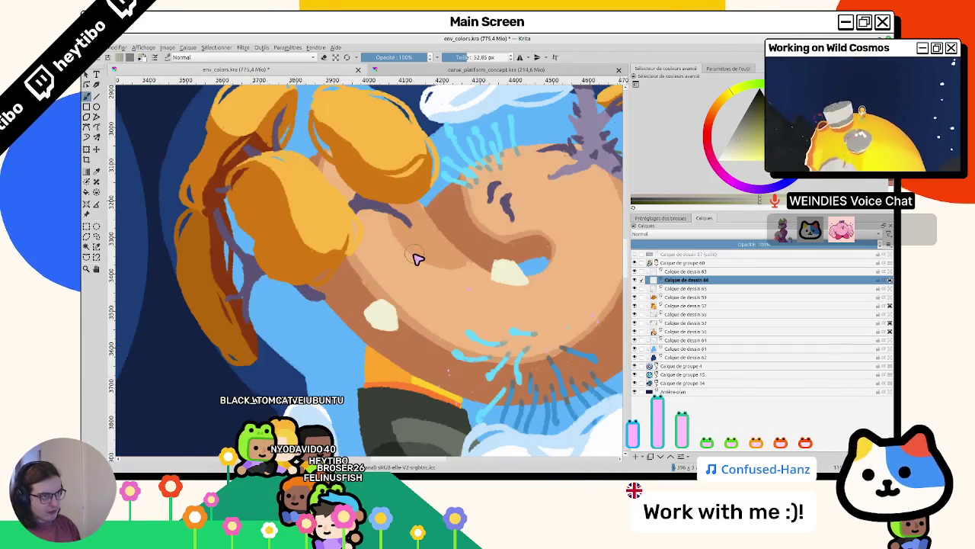
scroll(391, 320, left, 5)
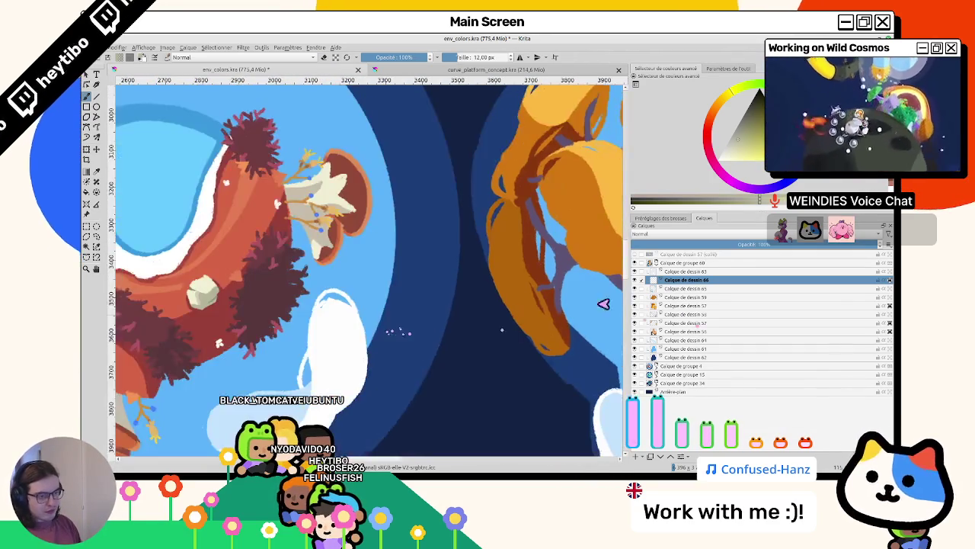
scroll(349, 305, left, 2)
scroll(502, 303, left, 5)
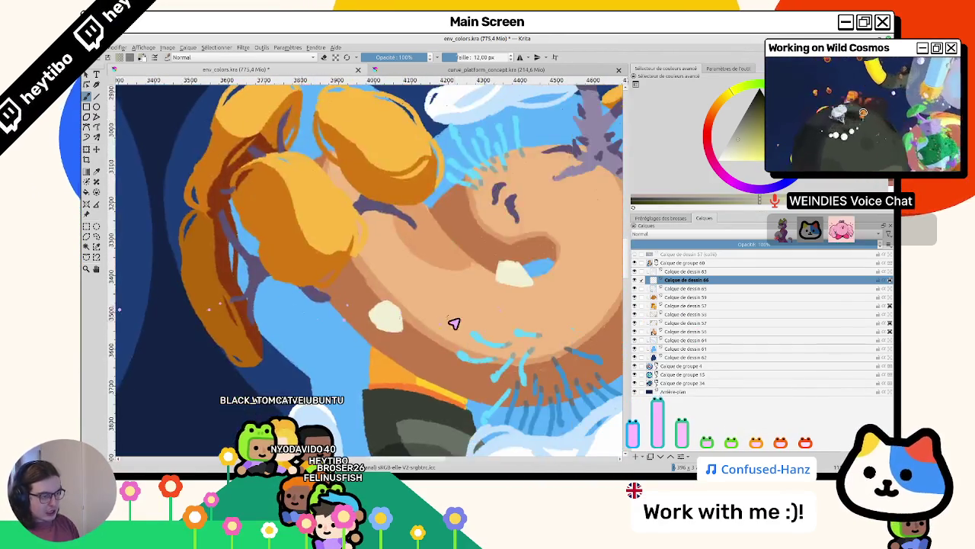
ctrl+scroll(453, 323, up, 3)
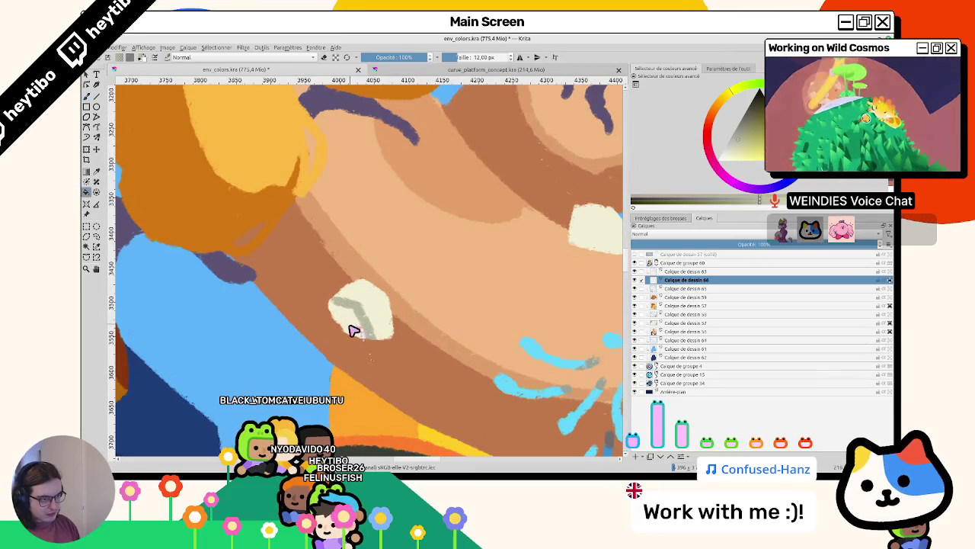
scroll(356, 314, right, 1)
scroll(477, 307, right, 3)
scroll(476, 251, up, 2)
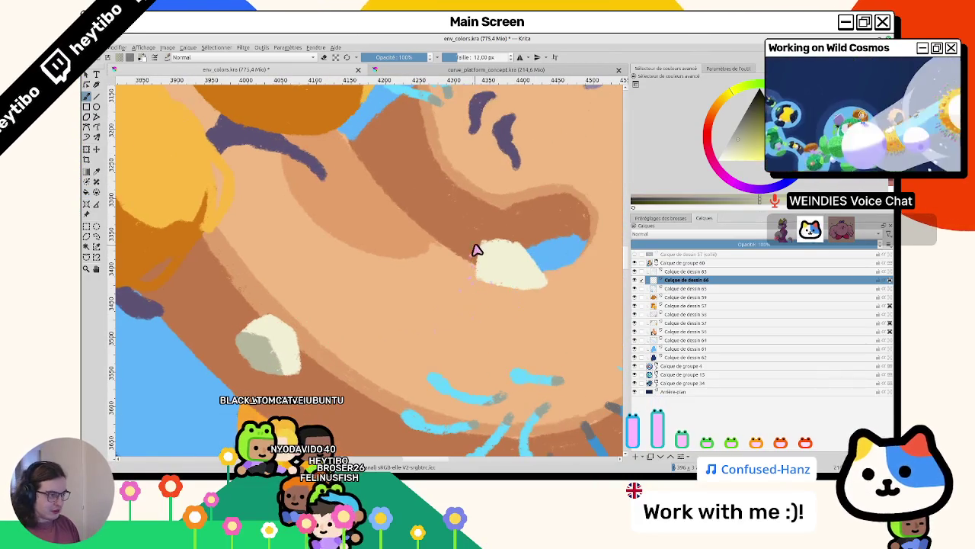
Fill in the second rock's upper-left part and reframe to show all the planets
drag(512, 277, 483, 261)
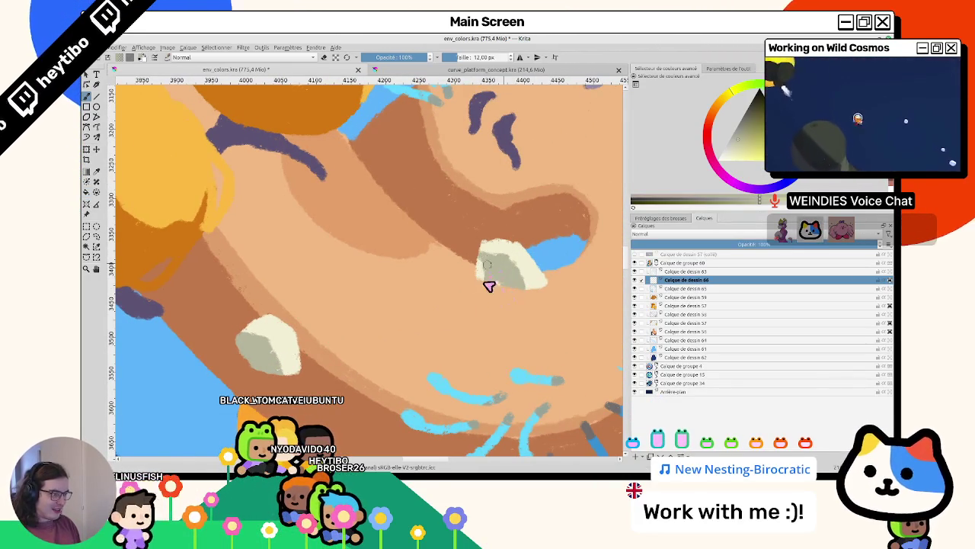
mouse_move(496, 269)
mouse_down()
mouse_move(359, 381)
mouse_move(450, 264)
mouse_up()
scroll(481, 226, down, 5)
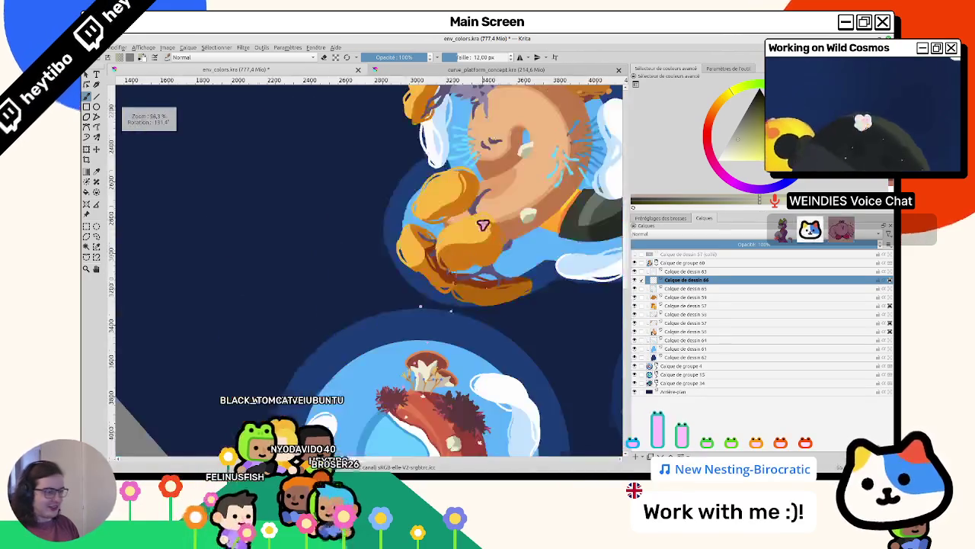
scroll(503, 347, up, 3)
scroll(502, 347, up, 5)
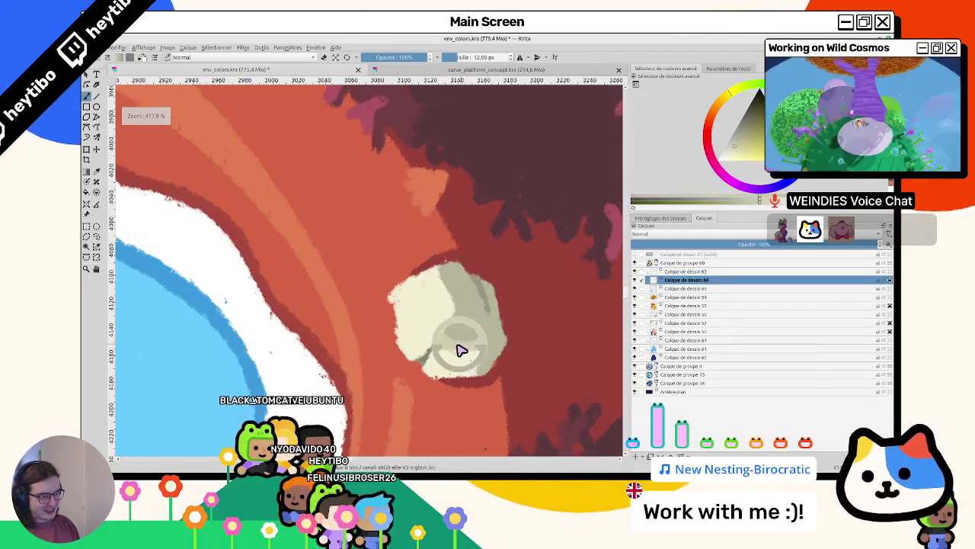
scroll(462, 352, down, 5)
scroll(458, 343, down, 3)
scroll(500, 153, up, 1)
scroll(394, 315, up, 2)
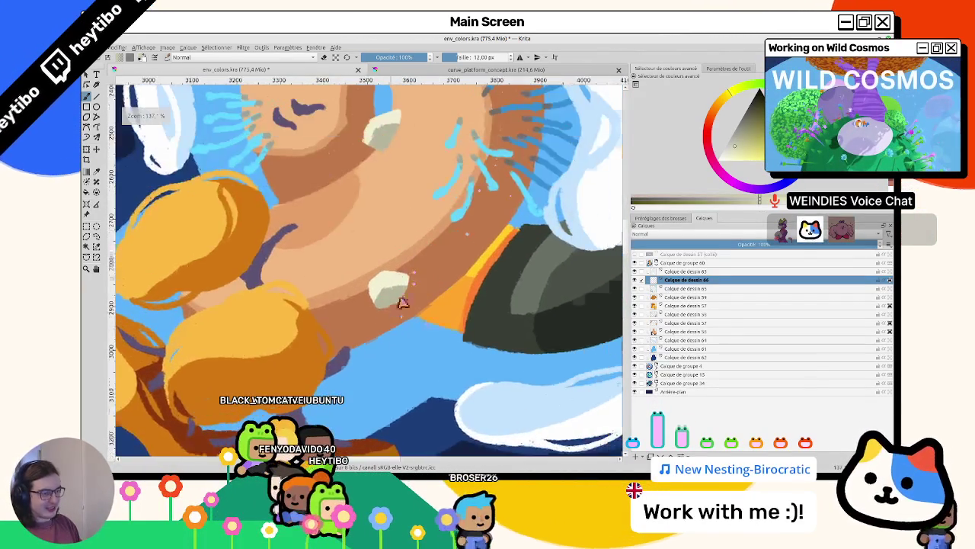
scroll(383, 235, up, 1)
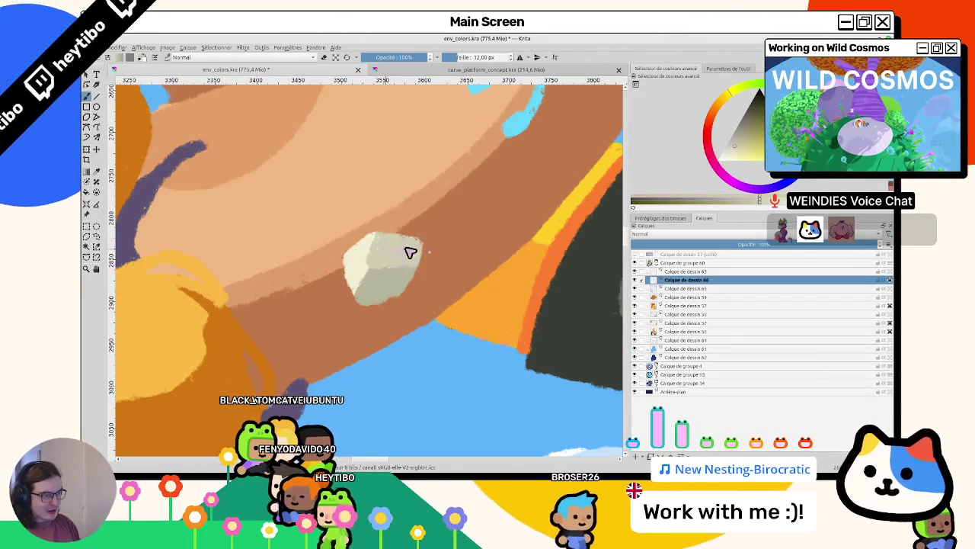
scroll(420, 246, down, 3)
scroll(392, 308, down, 2)
scroll(341, 253, up, 2)
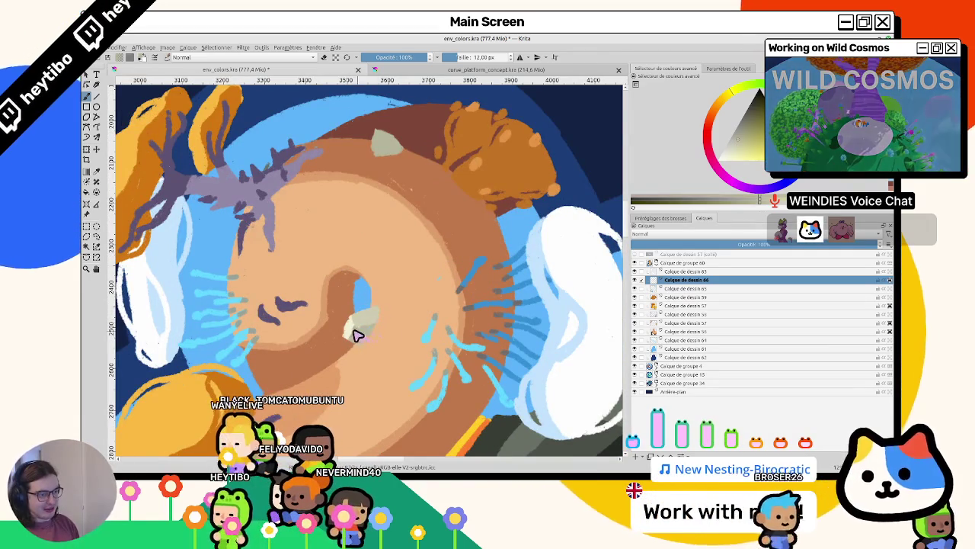
scroll(381, 381, down, 3)
scroll(381, 381, up, 2)
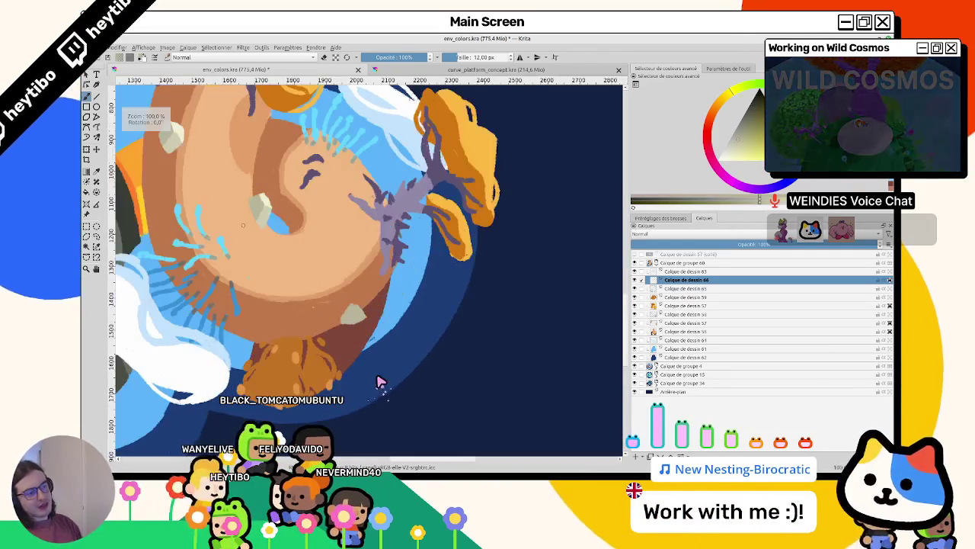
scroll(378, 373, down, 3)
drag(377, 373, 421, 353)
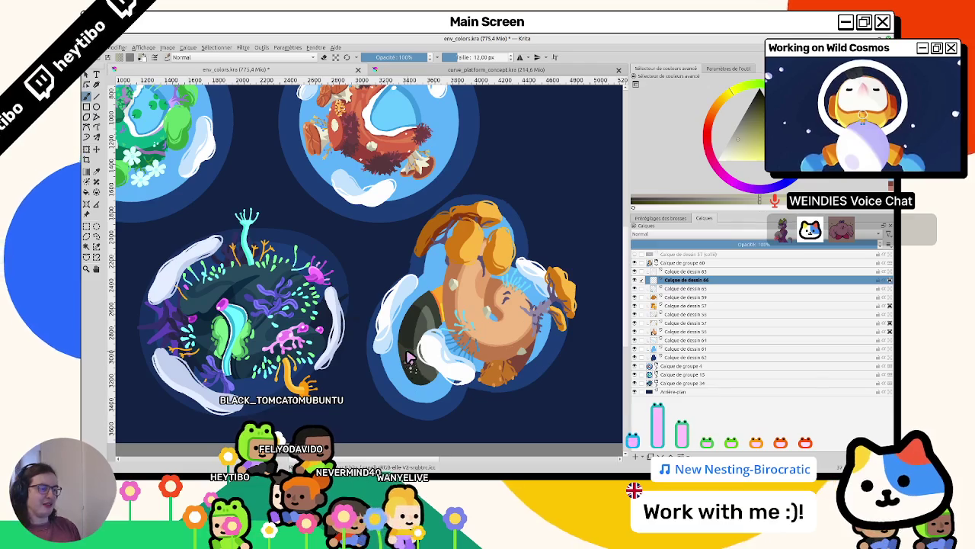
Zoom and centre on the orange creature planet and make its painting layer active
scroll(406, 402, up, 2)
mouse_move(405, 402)
mouse_down()
mouse_move(419, 279)
mouse_move(453, 289)
mouse_up()
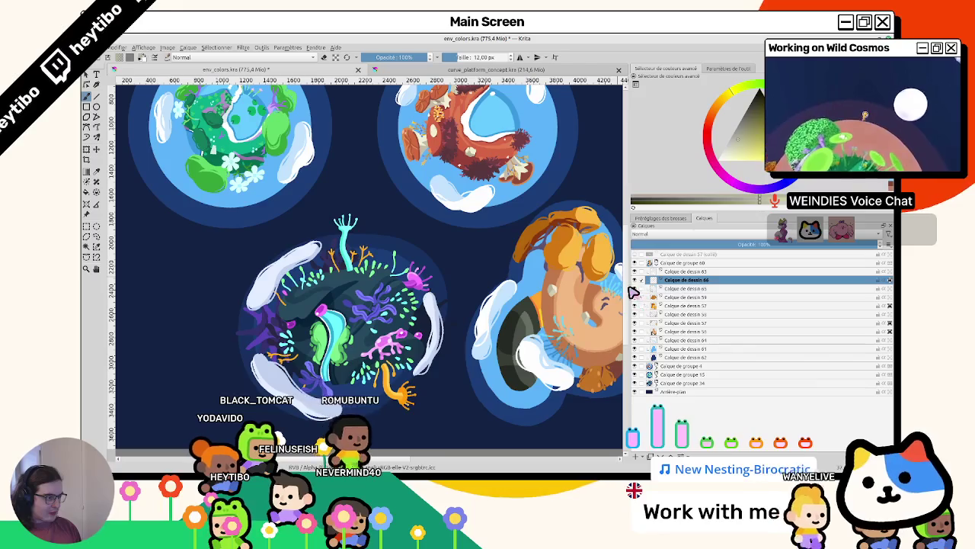
drag(563, 349, 440, 334)
scroll(441, 333, up, 4)
scroll(441, 334, down, 3)
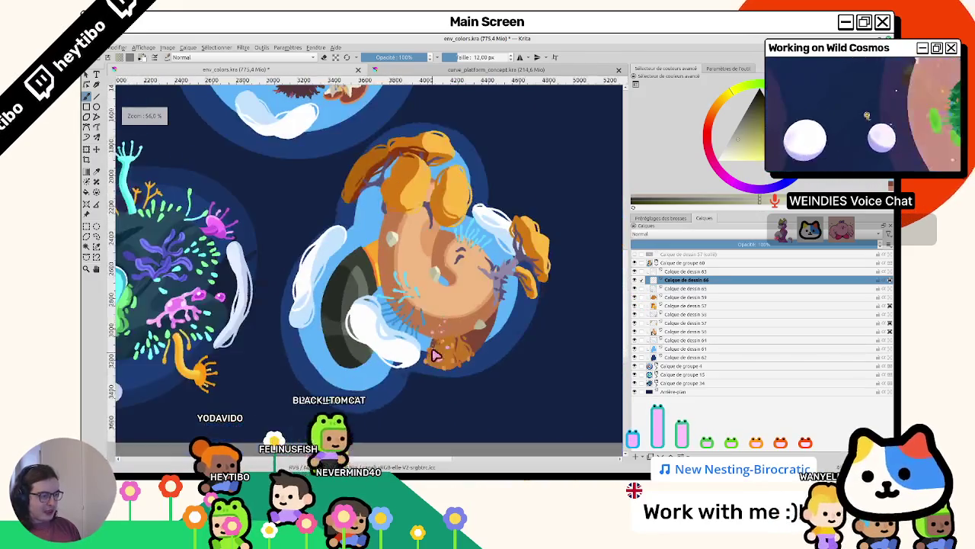
scroll(539, 301, up, 2)
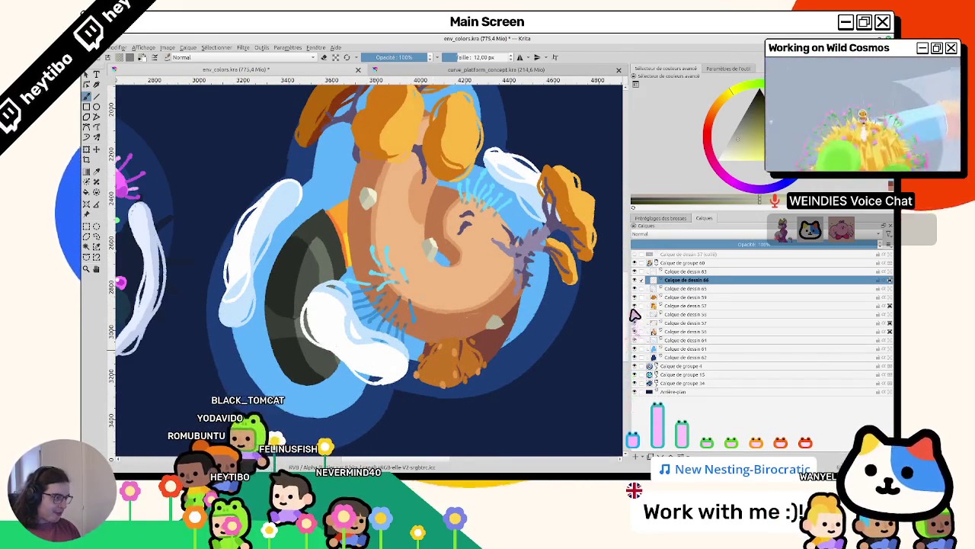
click(602, 342)
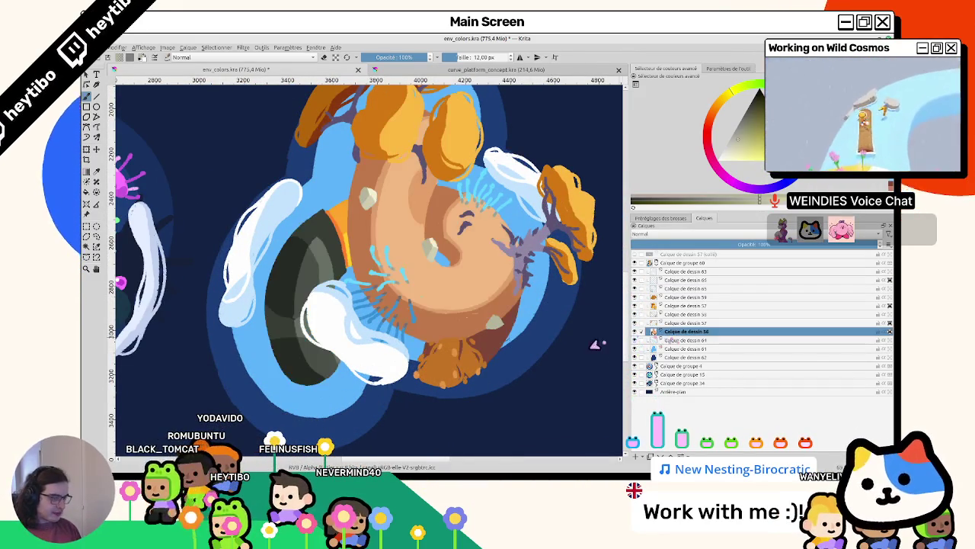
Select the creature layer and the one below, hide the white highlights, and sketch a dark edge stroke
scroll(293, 223, up, 2)
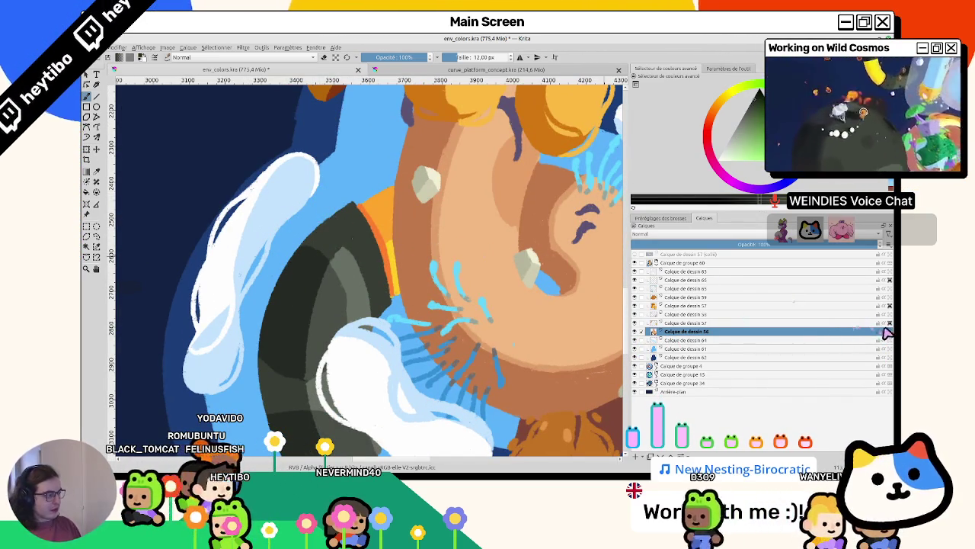
ctrl+click(644, 340)
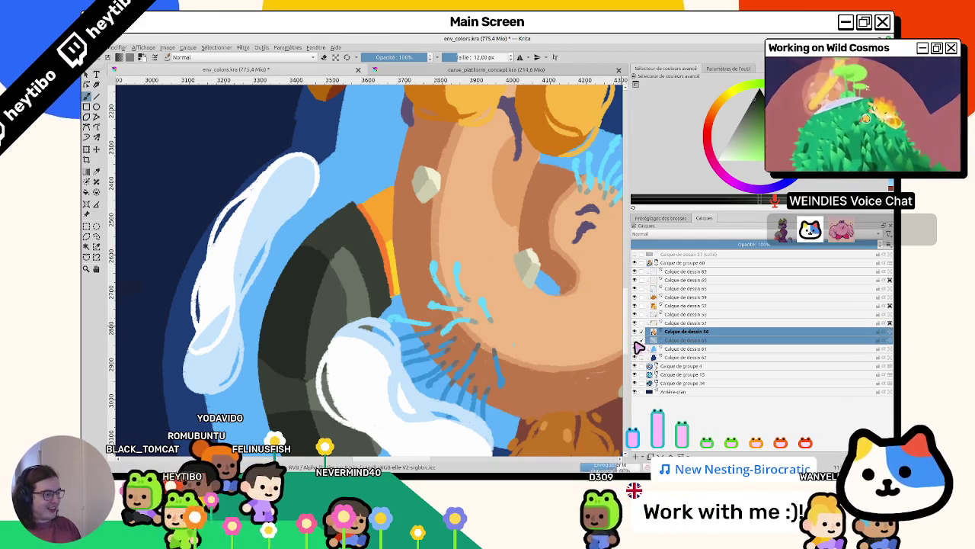
click(634, 272)
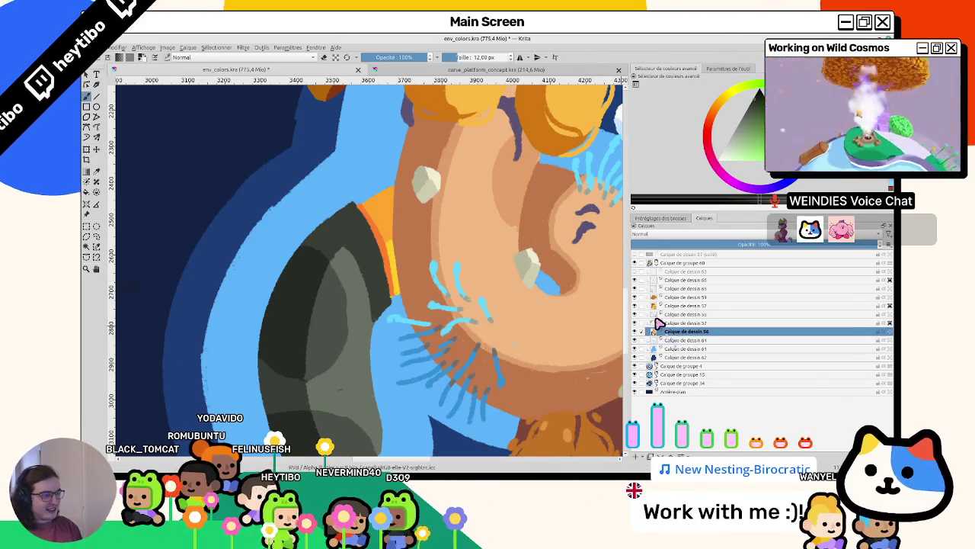
drag(301, 189, 320, 215)
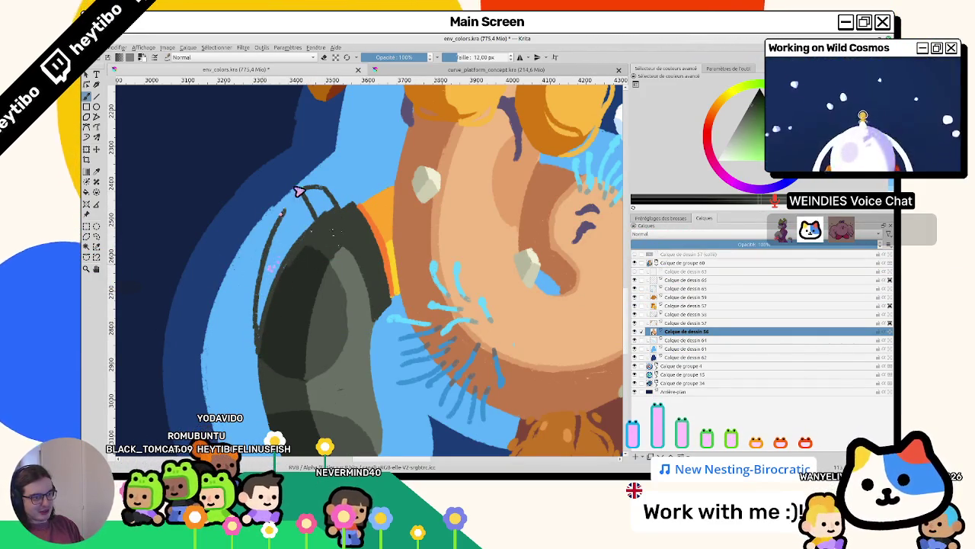
Fill the outlined shell area with dark grey and reset the view rotation
click(320, 208)
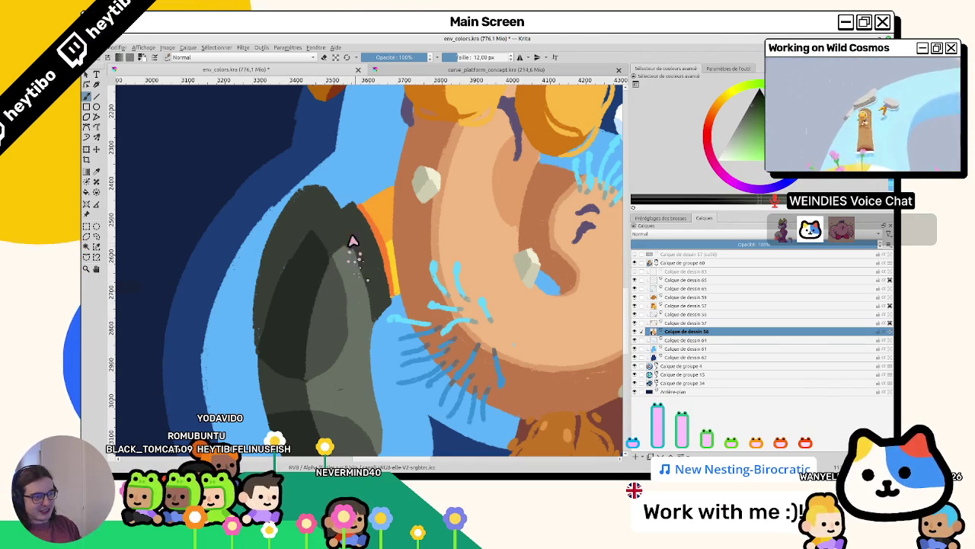
mouse_move(373, 299)
mouse_down()
mouse_move(431, 282)
mouse_move(387, 335)
mouse_up()
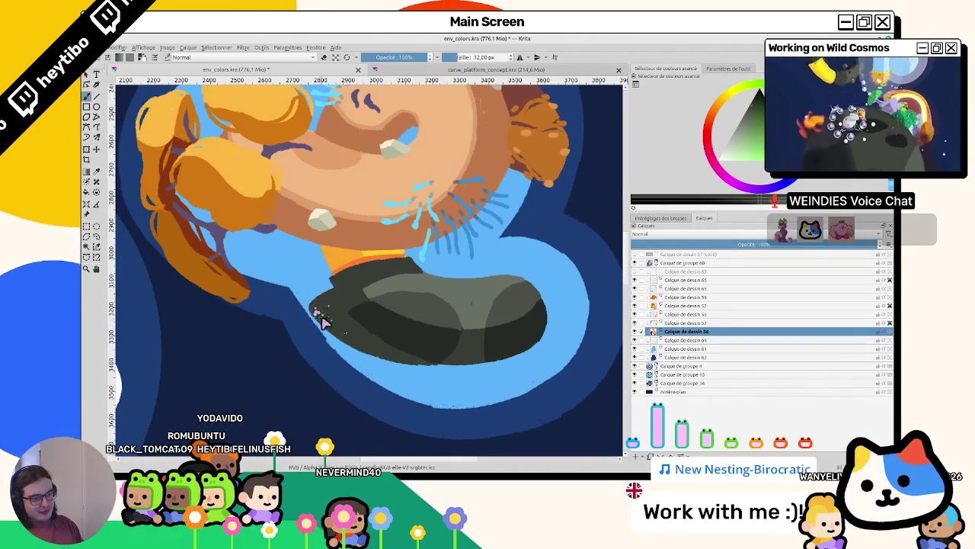
key(5)
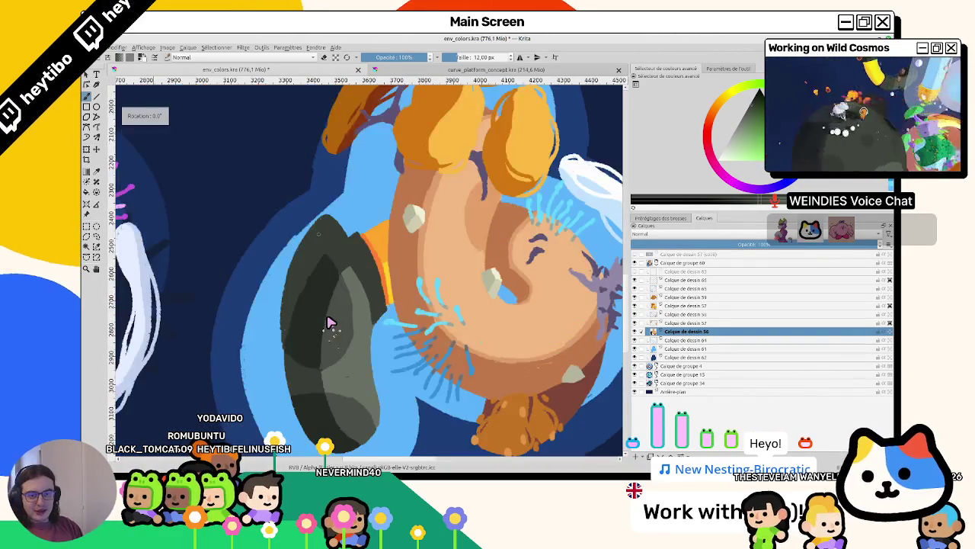
scroll(358, 251, up, 2)
scroll(359, 233, up, 2)
scroll(338, 228, up, 1)
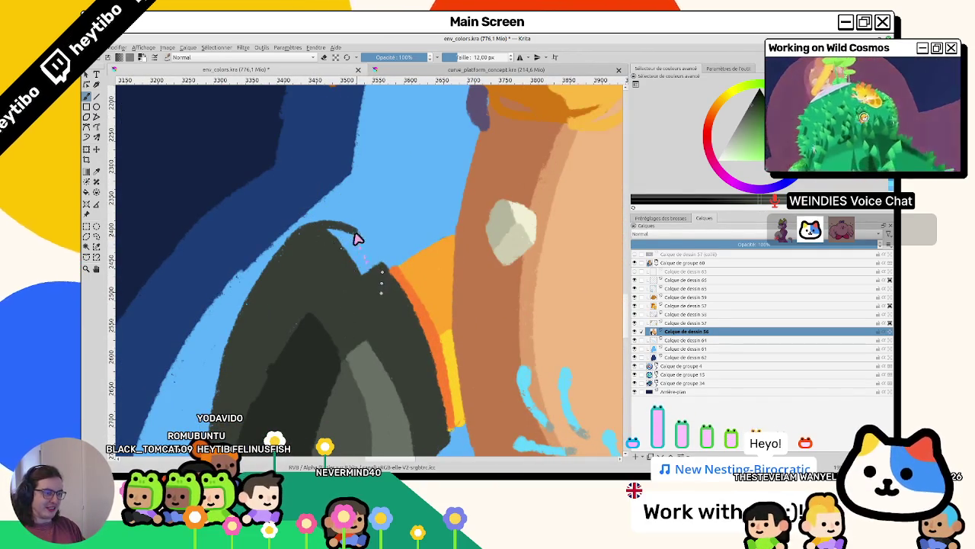
scroll(371, 269, down, 5)
scroll(355, 217, up, 5)
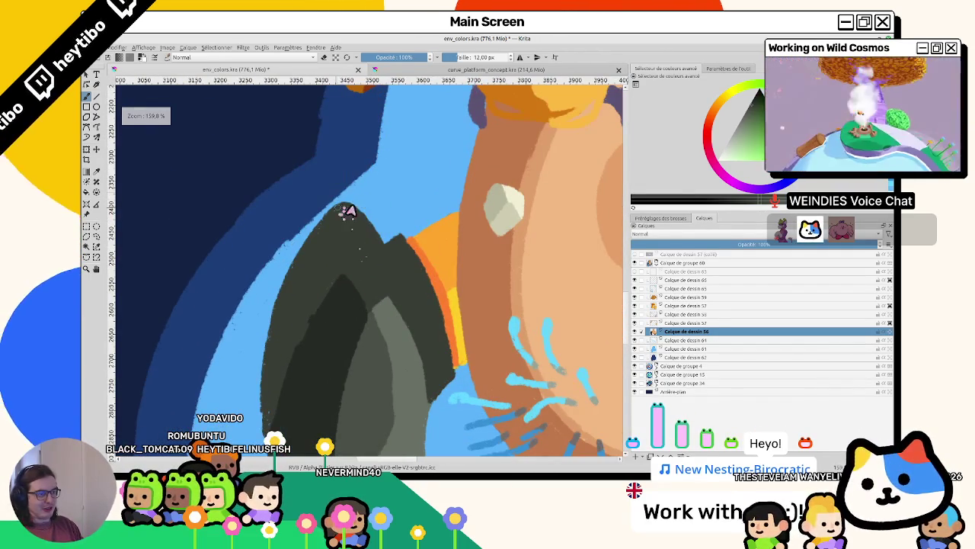
Outline and fill a new solid dark bump along the shell's top edge
drag(351, 204, 425, 203)
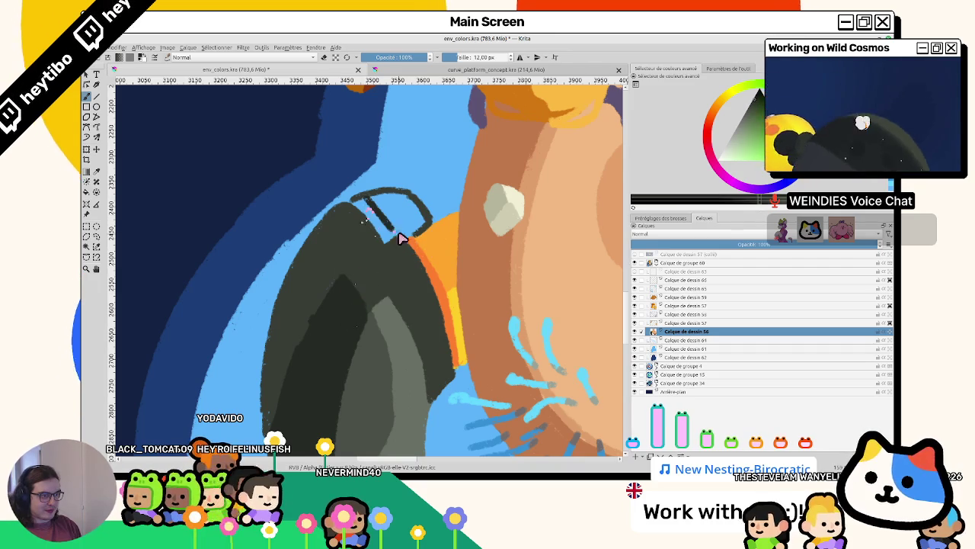
click(395, 213)
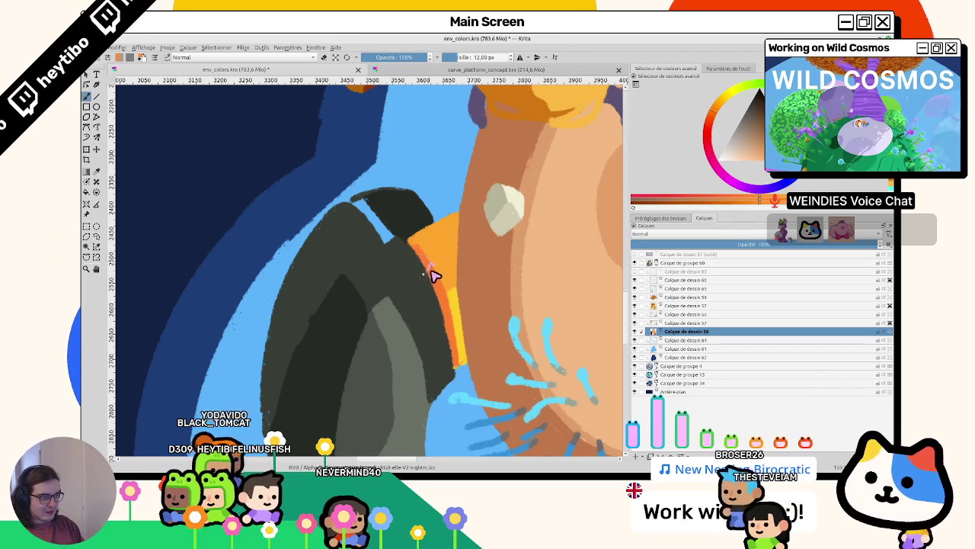
mouse_move(425, 262)
mouse_down()
mouse_move(330, 268)
mouse_move(318, 326)
mouse_move(324, 274)
mouse_move(441, 373)
mouse_move(361, 235)
mouse_up()
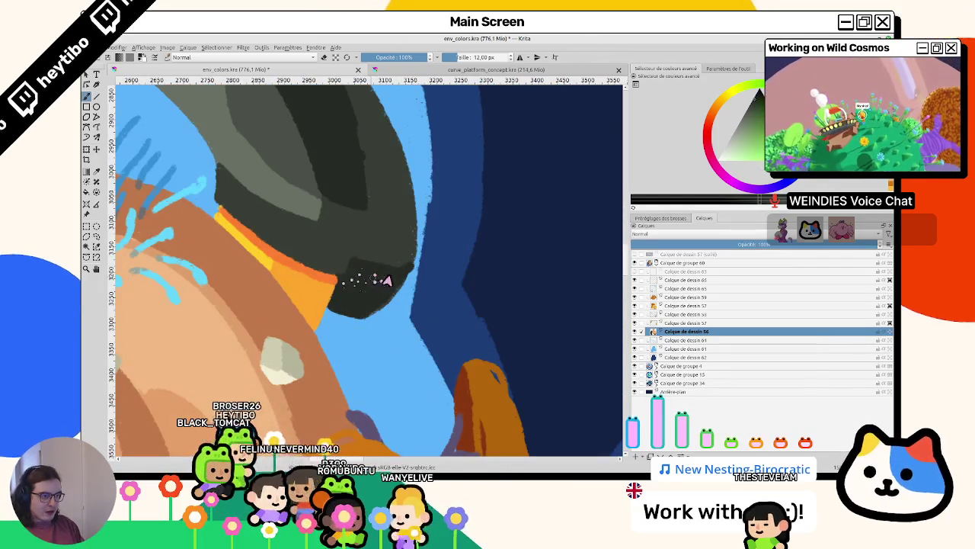
mouse_move(412, 238)
mouse_down()
mouse_move(424, 211)
mouse_move(327, 272)
mouse_move(409, 293)
mouse_up()
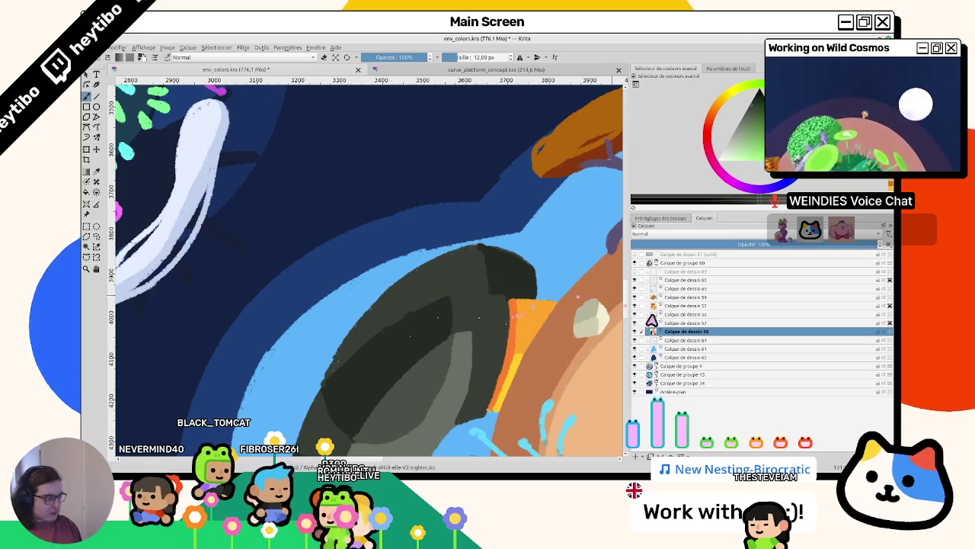
key(5)
scroll(518, 315, down, 5)
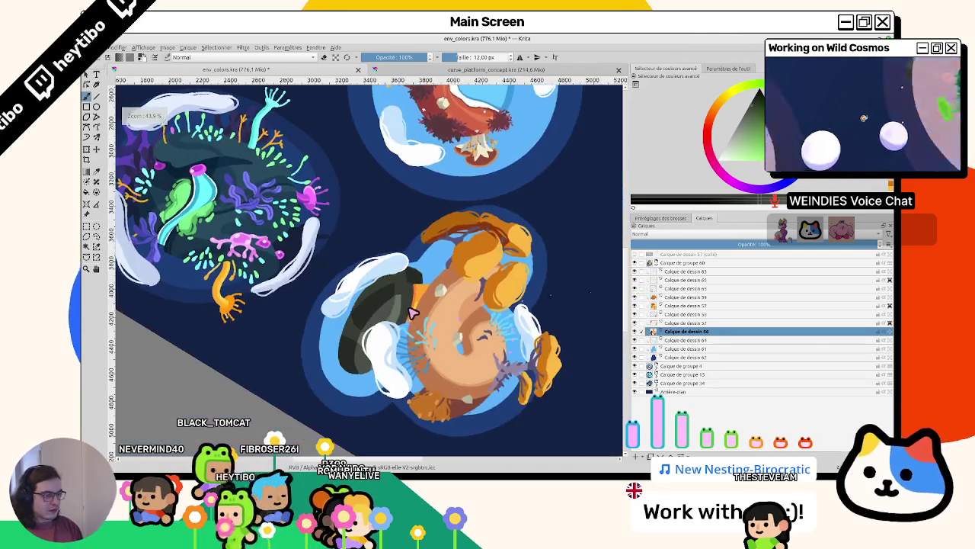
Extend the shell's pointed tip toward the orange band with a dark stroke, then check it
scroll(407, 320, up, 5)
mouse_move(409, 314)
mouse_down()
mouse_move(218, 326)
mouse_move(322, 282)
mouse_move(374, 246)
mouse_move(379, 216)
mouse_move(337, 309)
mouse_up()
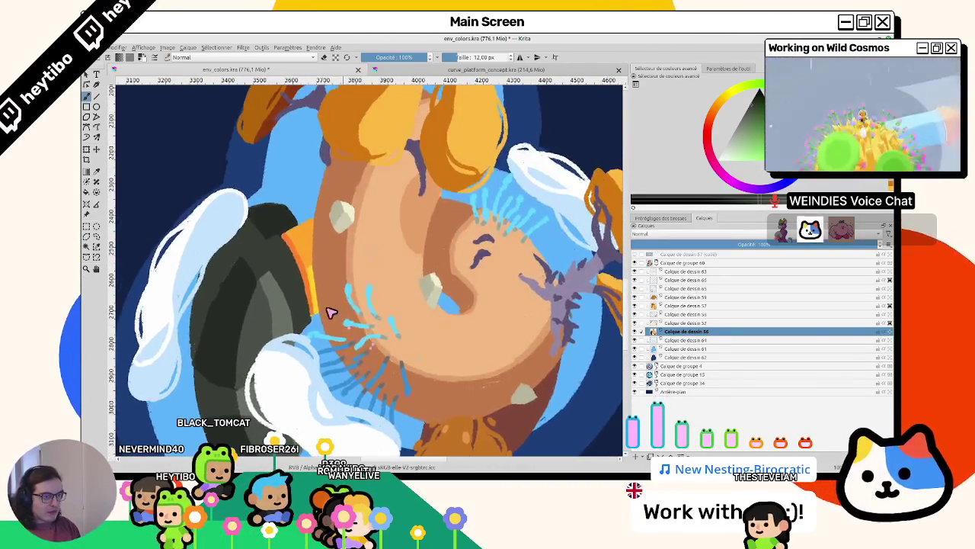
scroll(338, 310, up, 2)
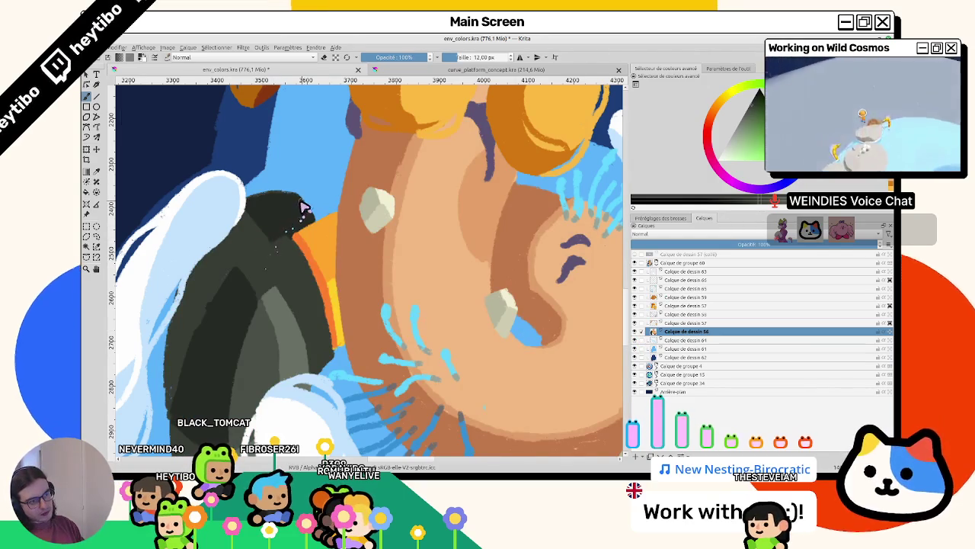
drag(289, 211, 329, 209)
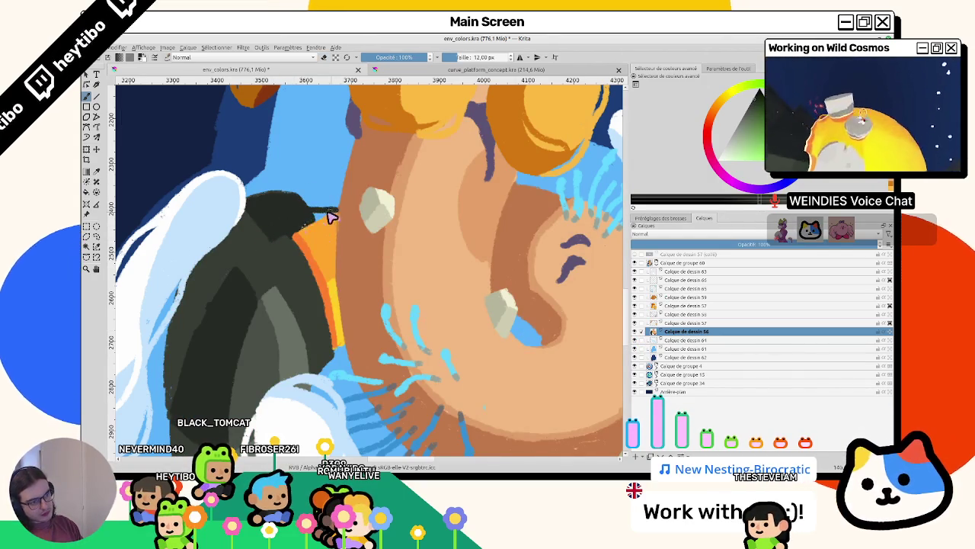
drag(264, 237, 304, 295)
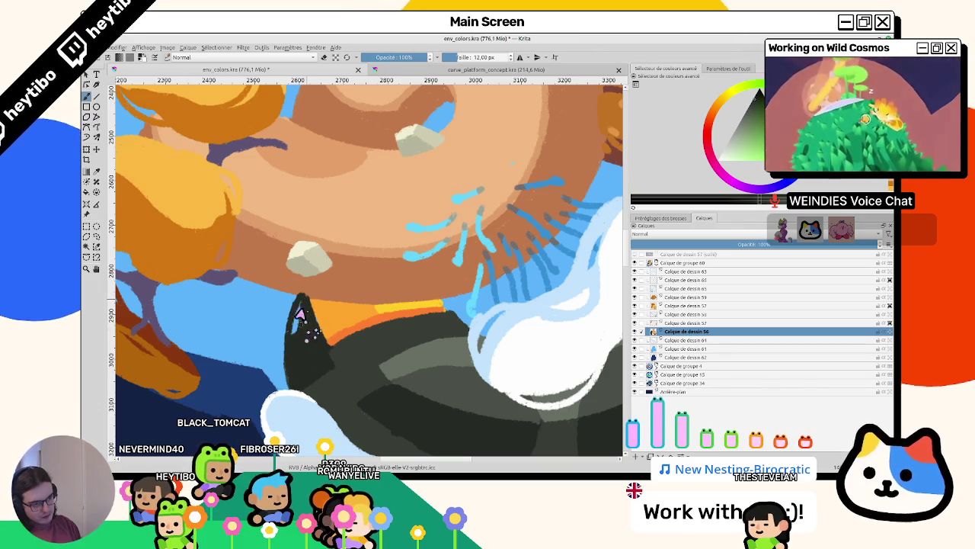
drag(299, 327, 364, 342)
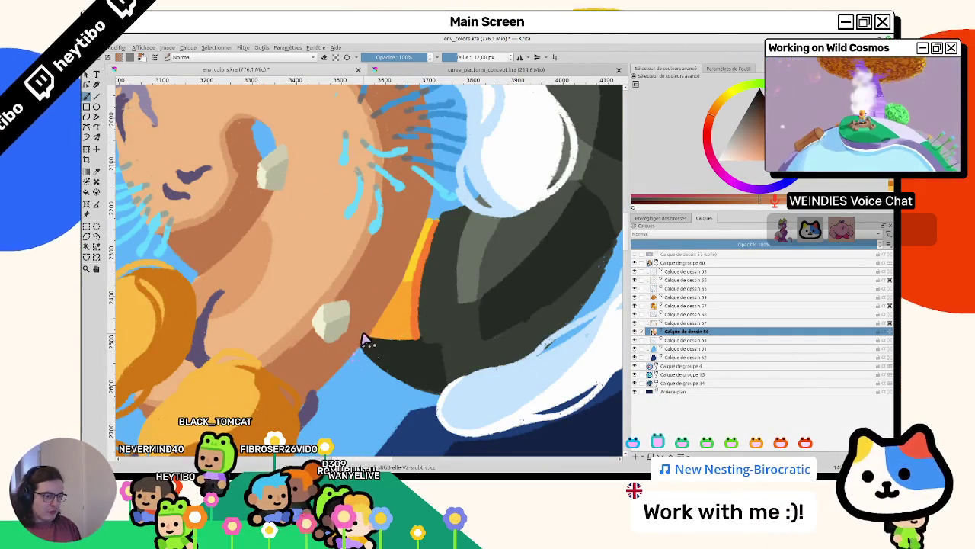
scroll(366, 348, down, 3)
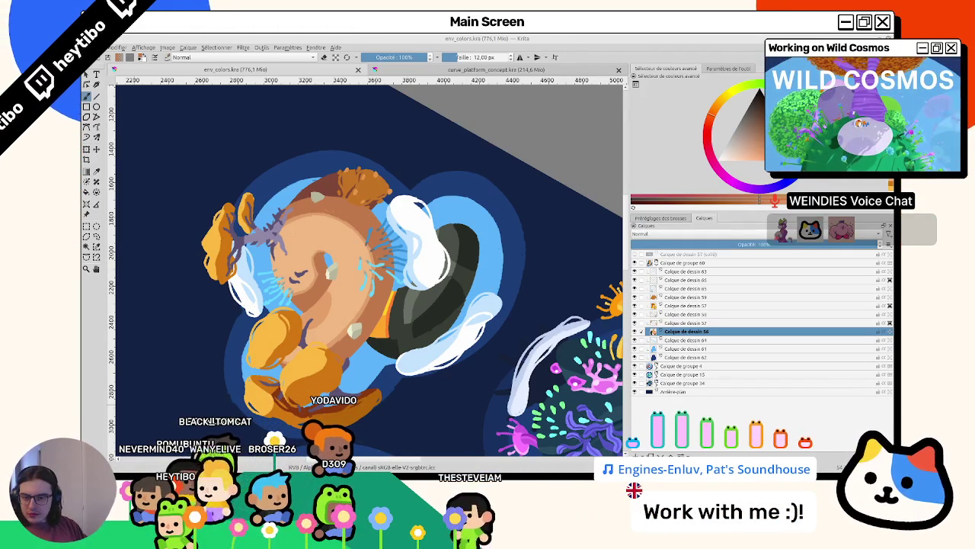
Zoom in on the orange curled planet and make 'Calque de dessin 65' the active layer
mouse_move(446, 319)
mouse_down()
mouse_move(455, 320)
mouse_move(465, 272)
mouse_up()
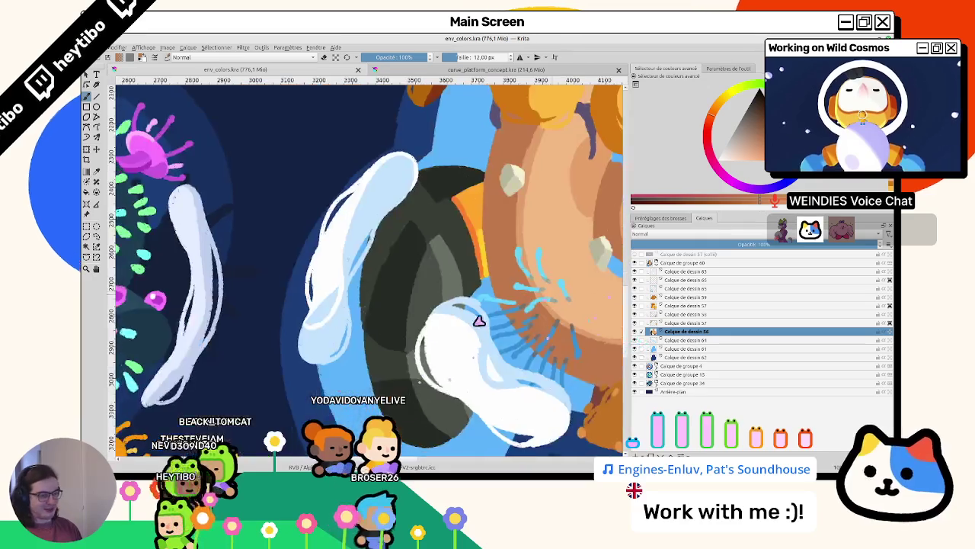
scroll(394, 259, up, 5)
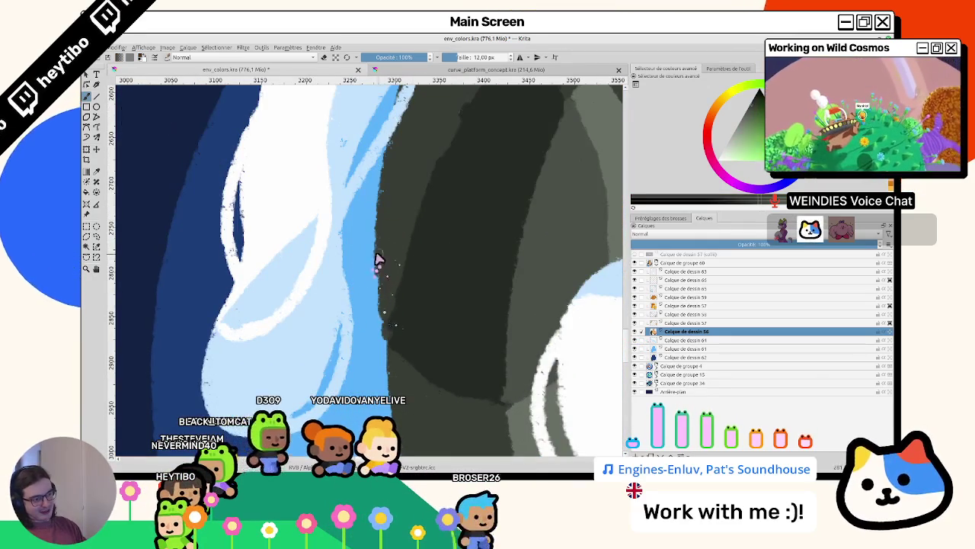
scroll(402, 344, down, 5)
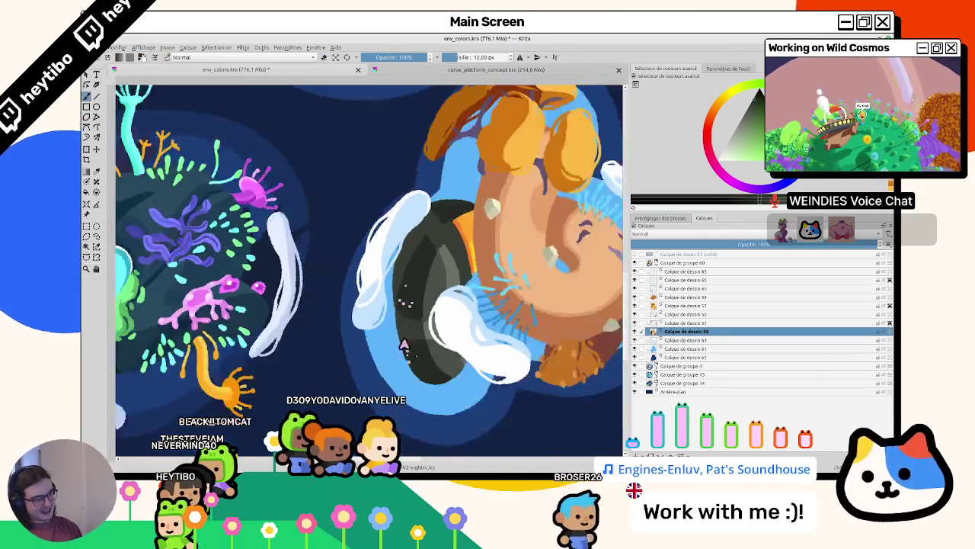
scroll(419, 245, up, 1)
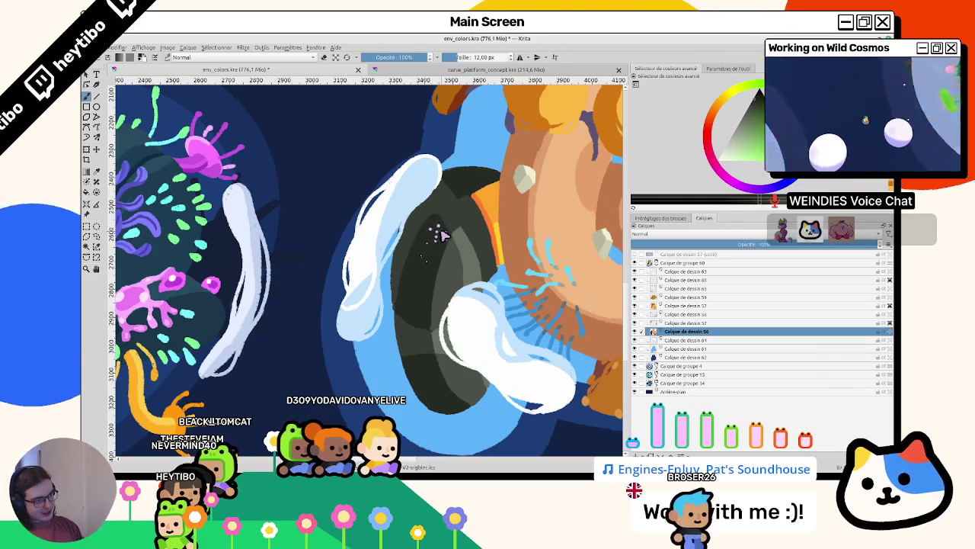
scroll(448, 233, down, 3)
scroll(426, 259, down, 2)
scroll(366, 305, up, 3)
scroll(336, 325, up, 2)
scroll(320, 305, up, 2)
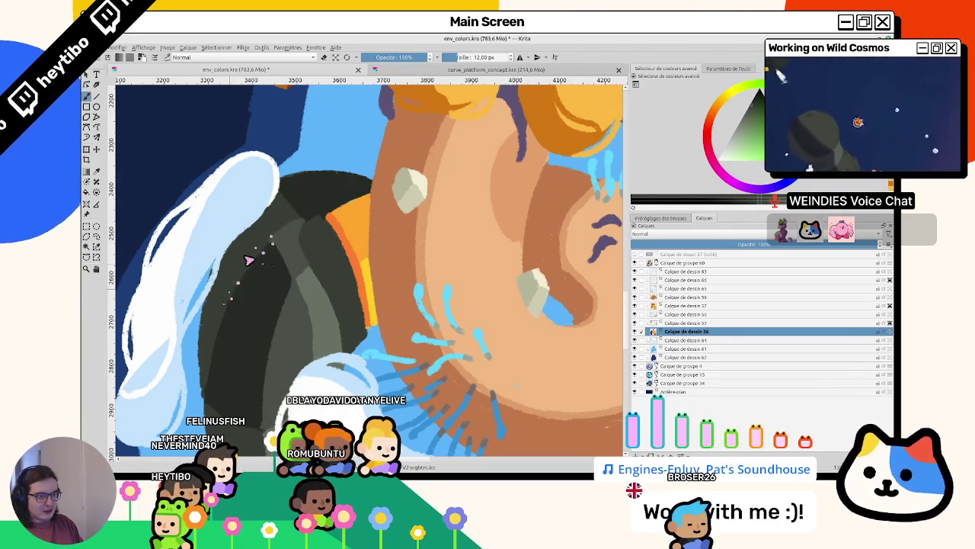
scroll(269, 238, down, 8)
scroll(320, 191, up, 2)
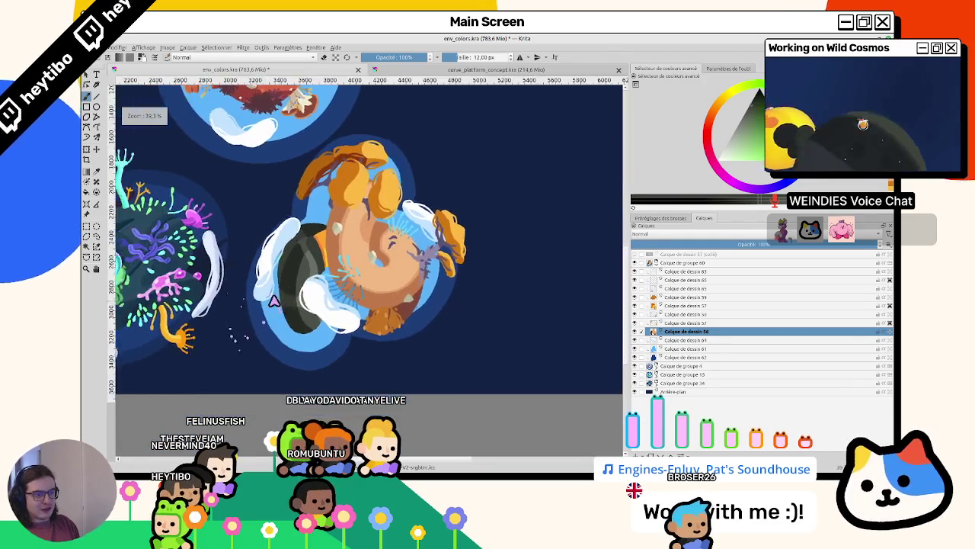
scroll(359, 160, up, 3)
scroll(388, 141, up, 3)
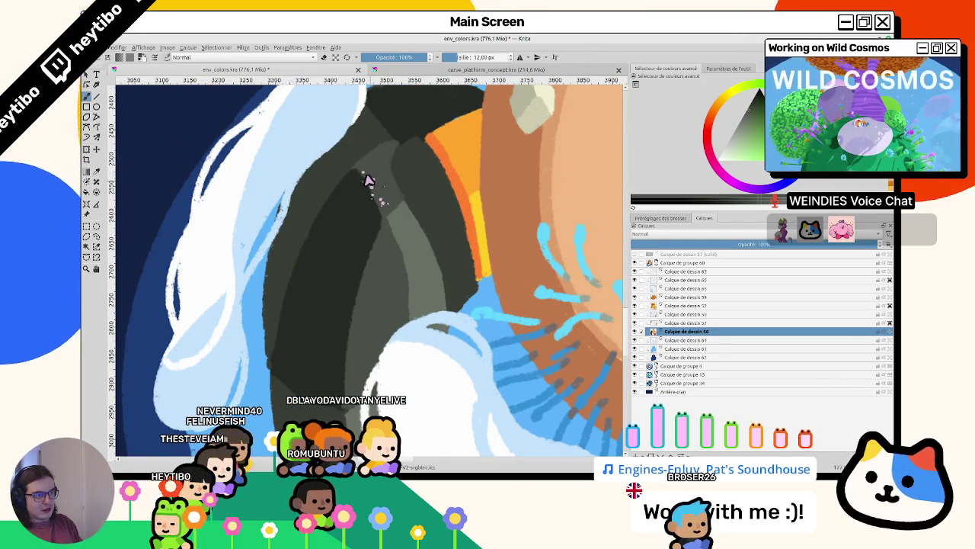
scroll(391, 261, down, 4)
scroll(390, 261, up, 2)
scroll(358, 271, up, 1)
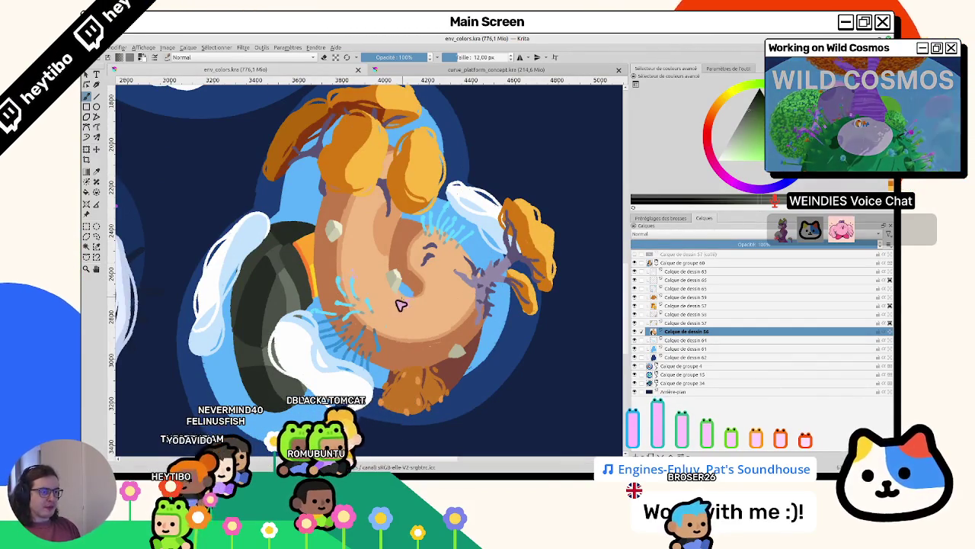
scroll(348, 268, up, 2)
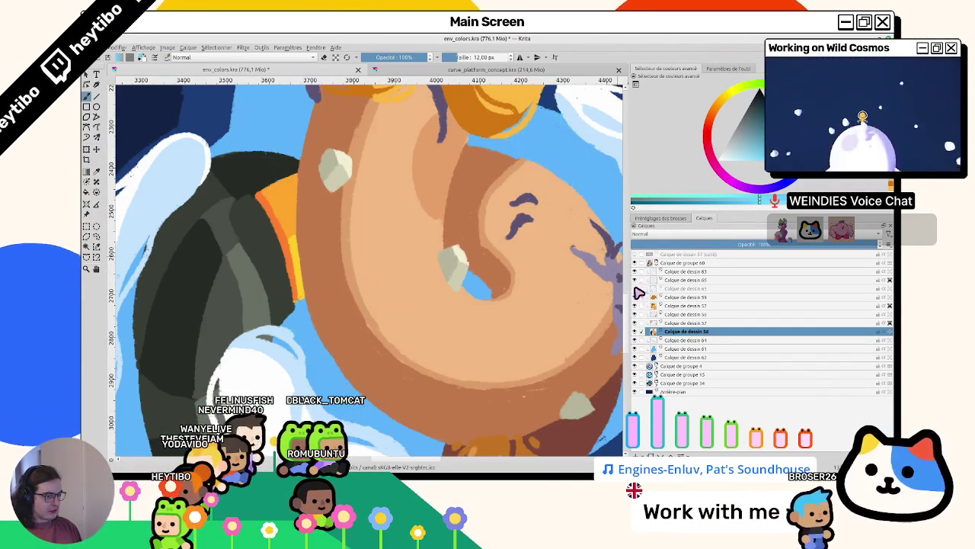
click(675, 289)
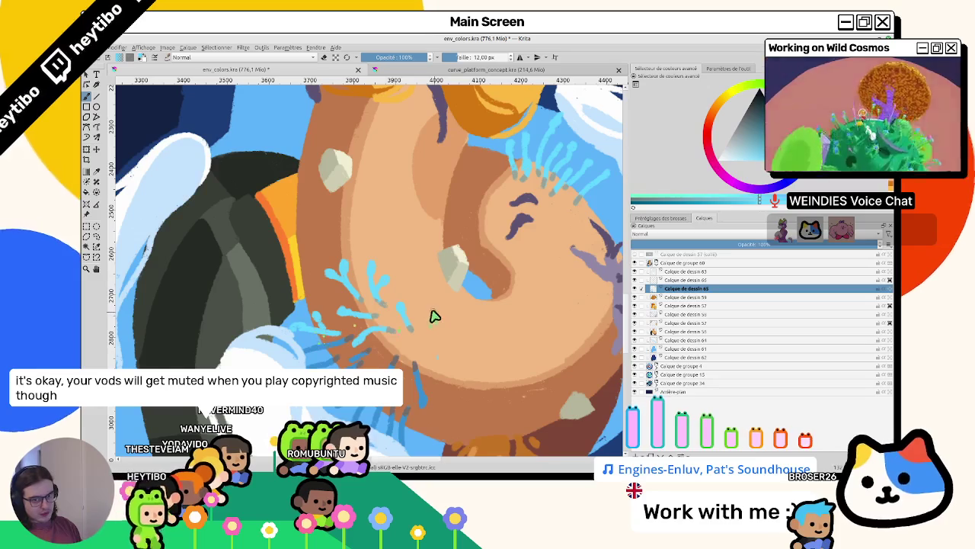
Paint short light-blue strokes on the planet, including a branch above the dark rock
drag(409, 325, 419, 306)
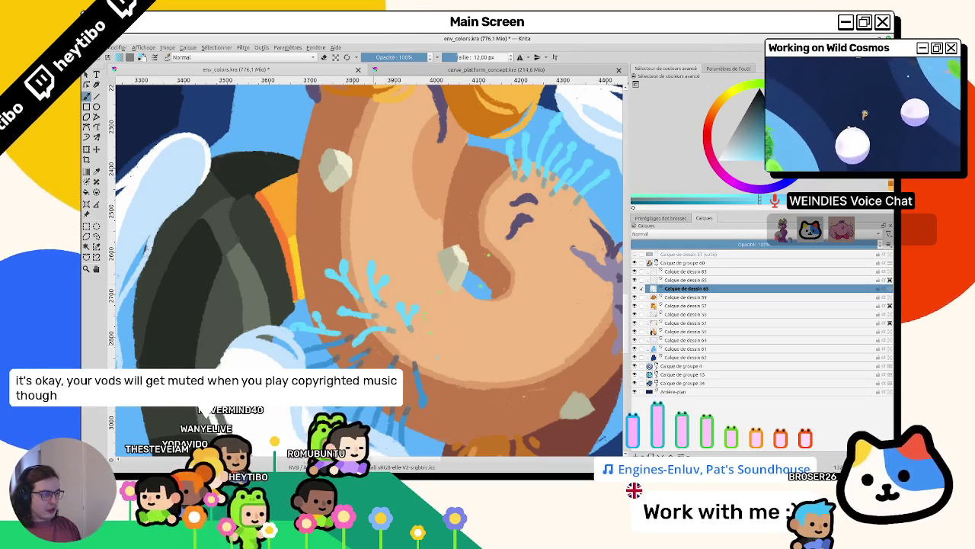
drag(608, 196, 471, 268)
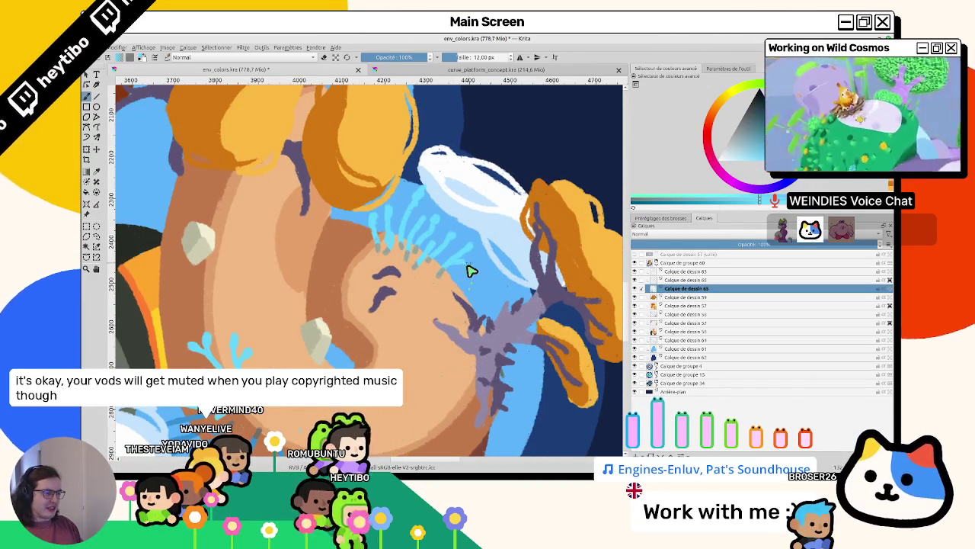
drag(228, 408, 434, 328)
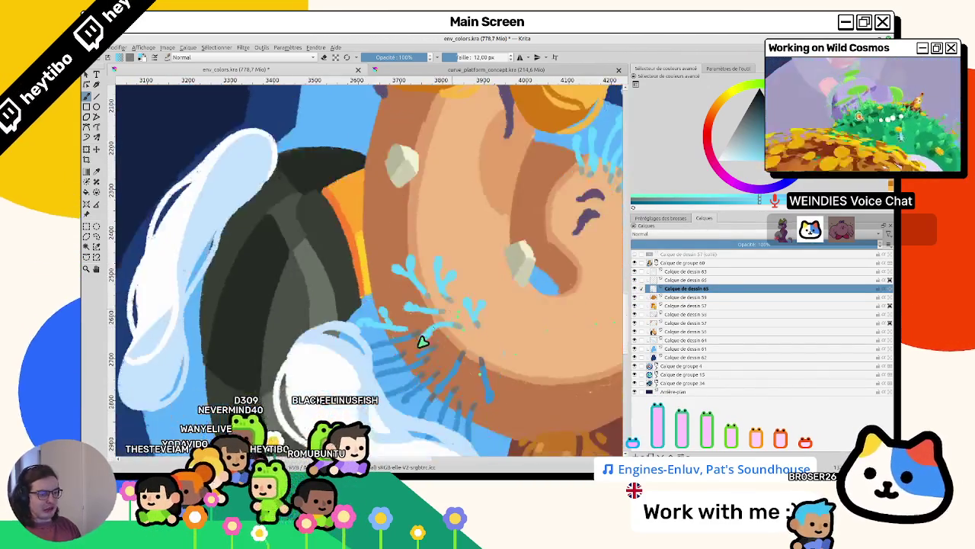
scroll(434, 327, up, 2)
scroll(398, 317, down, 3)
scroll(324, 156, up, 2)
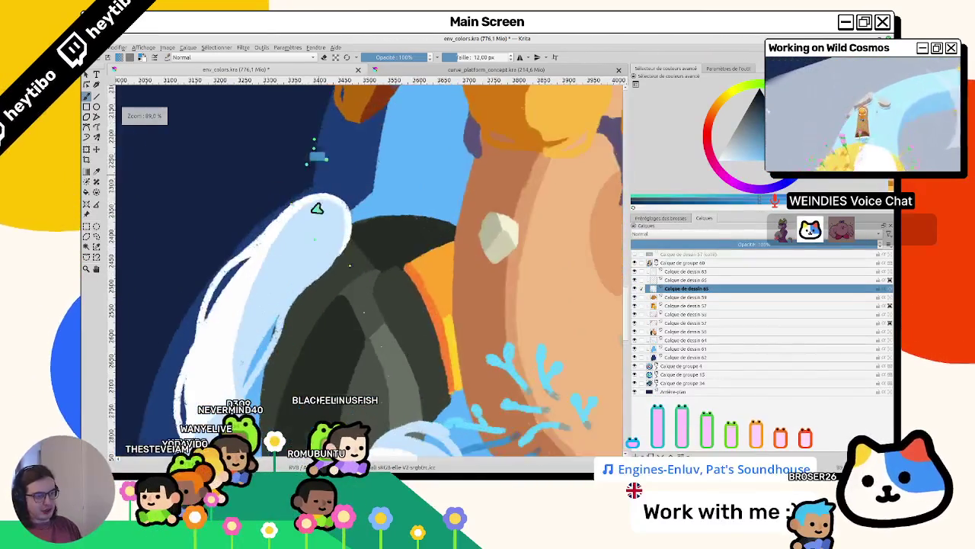
scroll(324, 156, up, 3)
scroll(464, 178, down, 1)
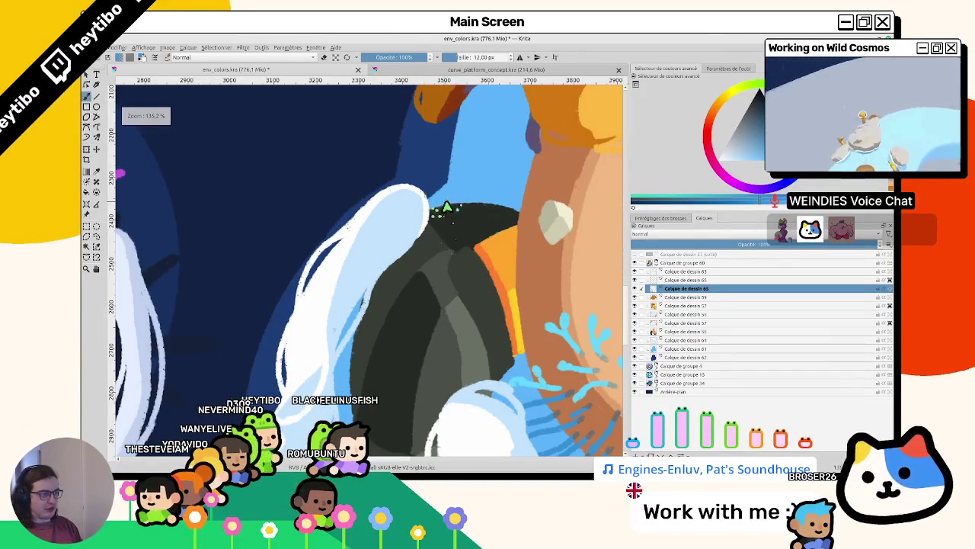
drag(431, 171, 441, 183)
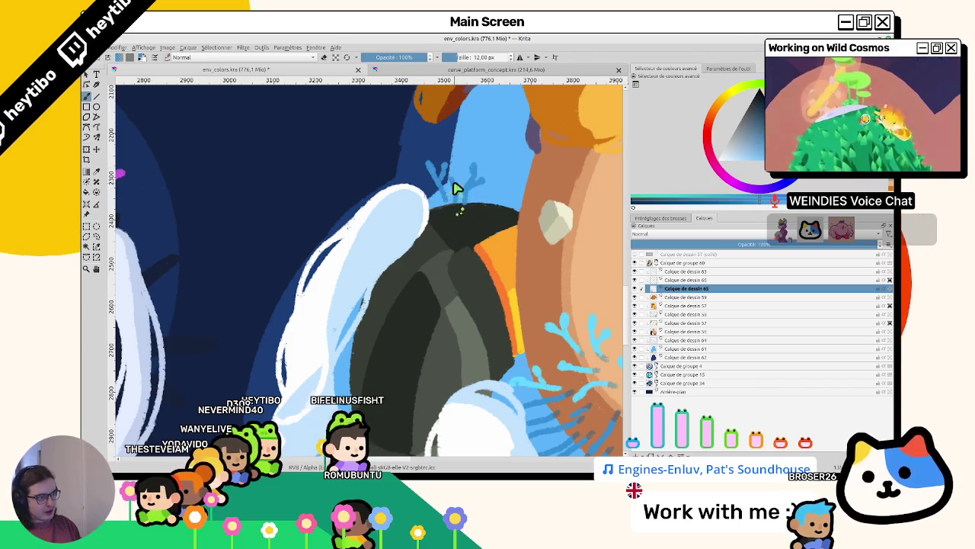
Rotate the view to inspect the planet sideways, then hide its body-and-rock layer
scroll(466, 185, down, 5)
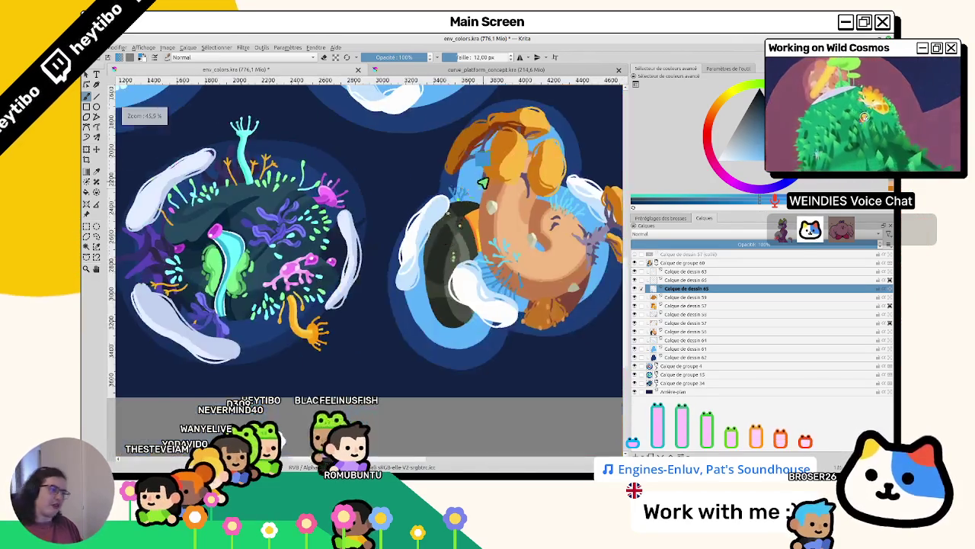
scroll(426, 205, up, 5)
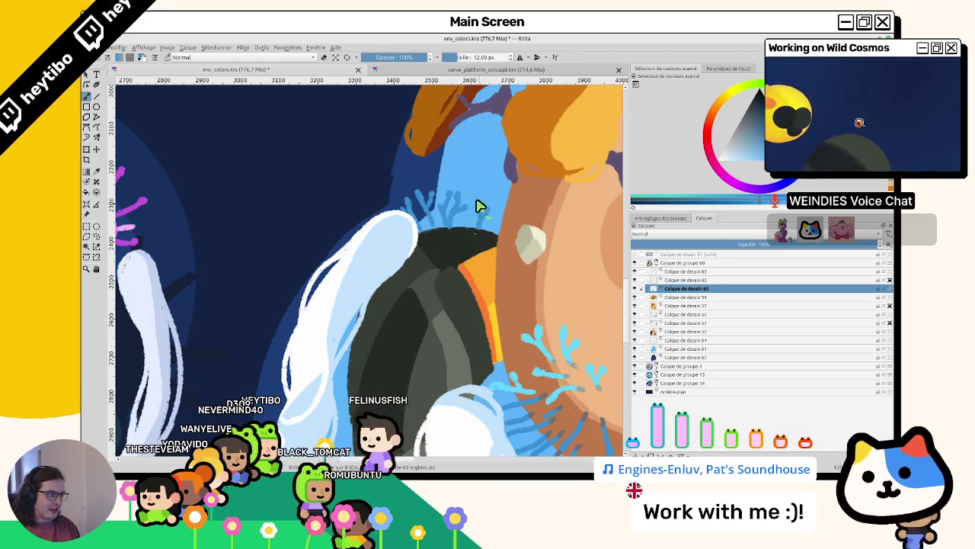
scroll(492, 211, down, 5)
scroll(401, 179, up, 3)
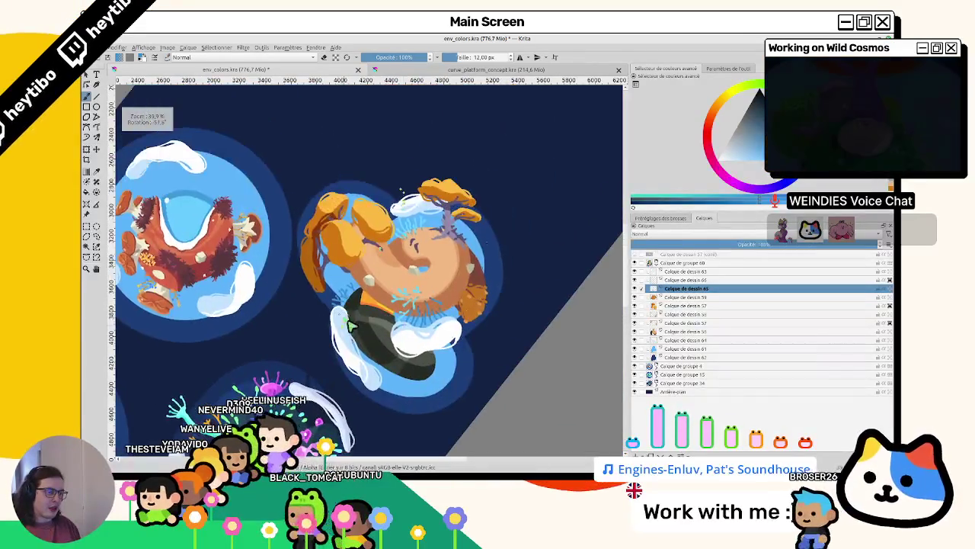
scroll(389, 305, up, 5)
scroll(389, 305, up, 1)
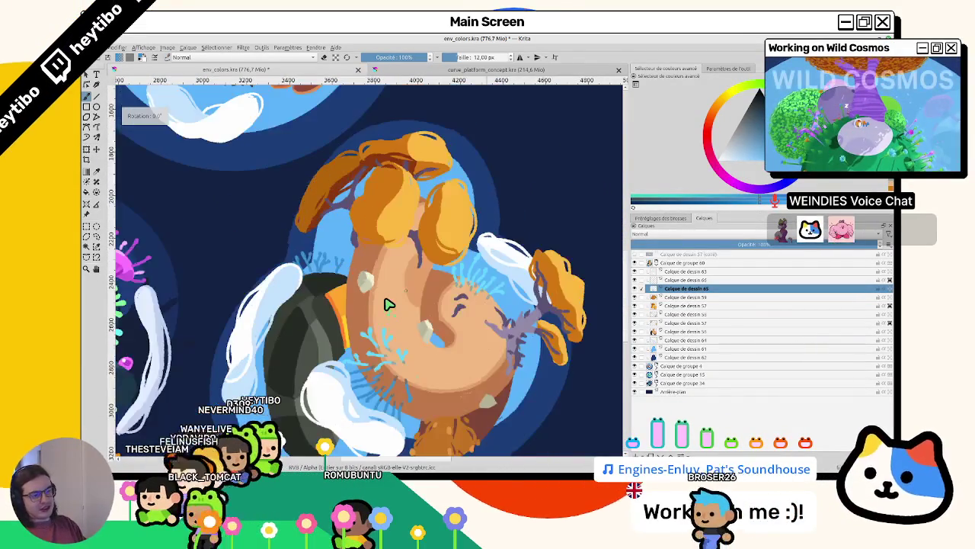
scroll(388, 303, up, 1)
scroll(398, 210, up, 1)
scroll(381, 229, down, 2)
scroll(349, 336, down, 3)
scroll(307, 319, up, 4)
key(6)
key(6)
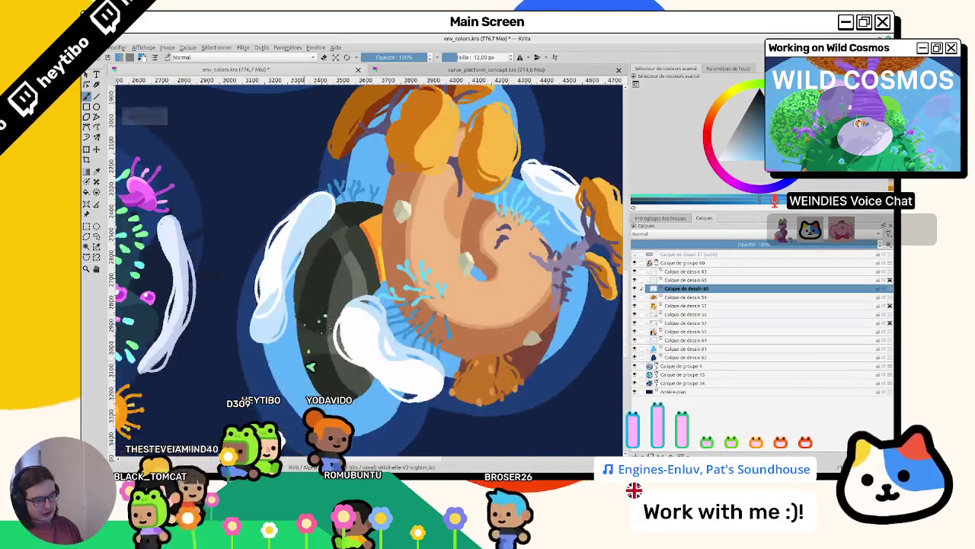
key(6)
key(6)
key(6)
key(6)
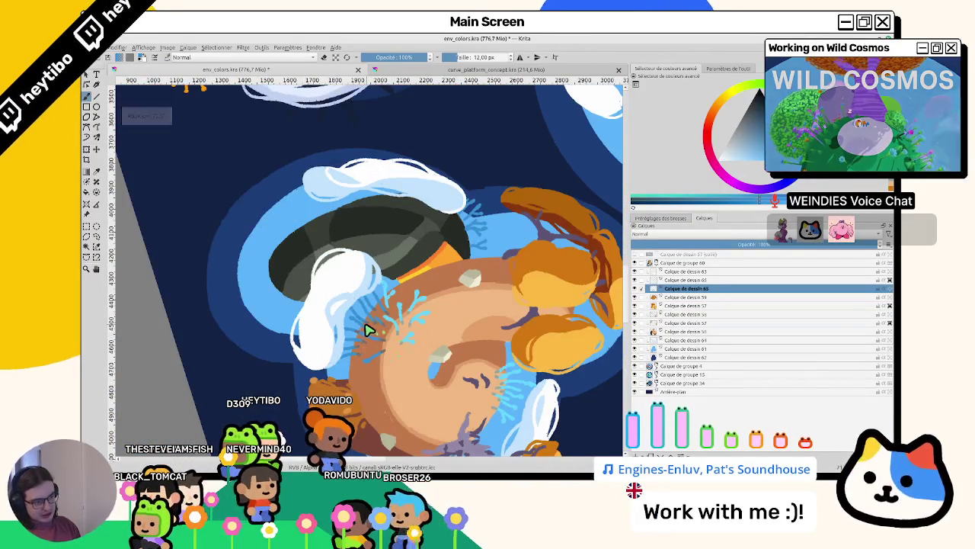
scroll(384, 335, up, 1)
scroll(427, 301, up, 1)
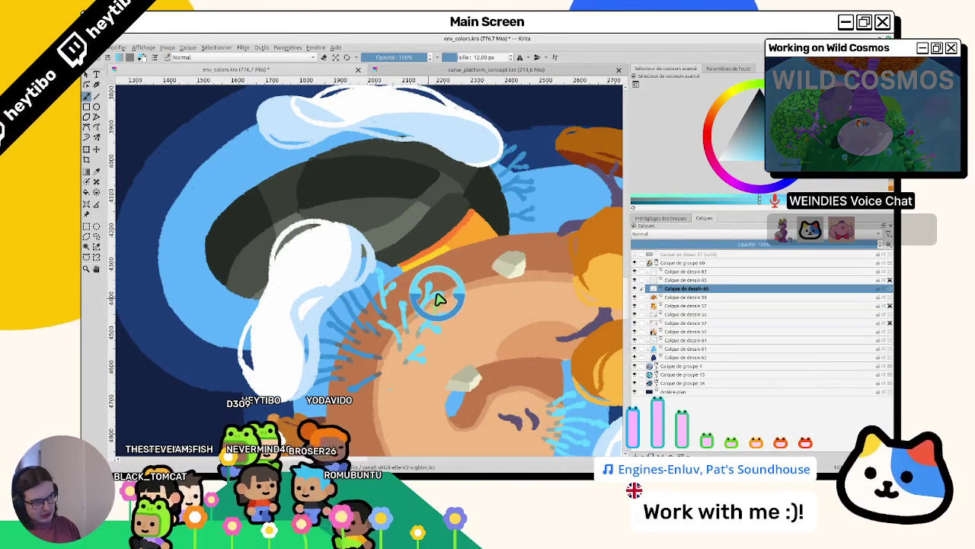
mouse_move(431, 299)
mouse_down()
mouse_move(333, 300)
mouse_move(414, 330)
mouse_up()
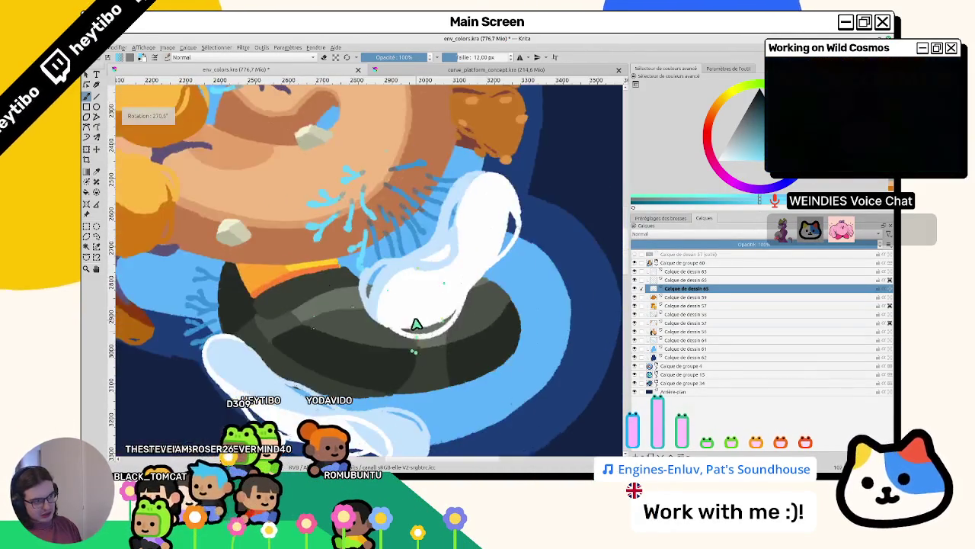
scroll(414, 331, down, 3)
scroll(510, 281, up, 3)
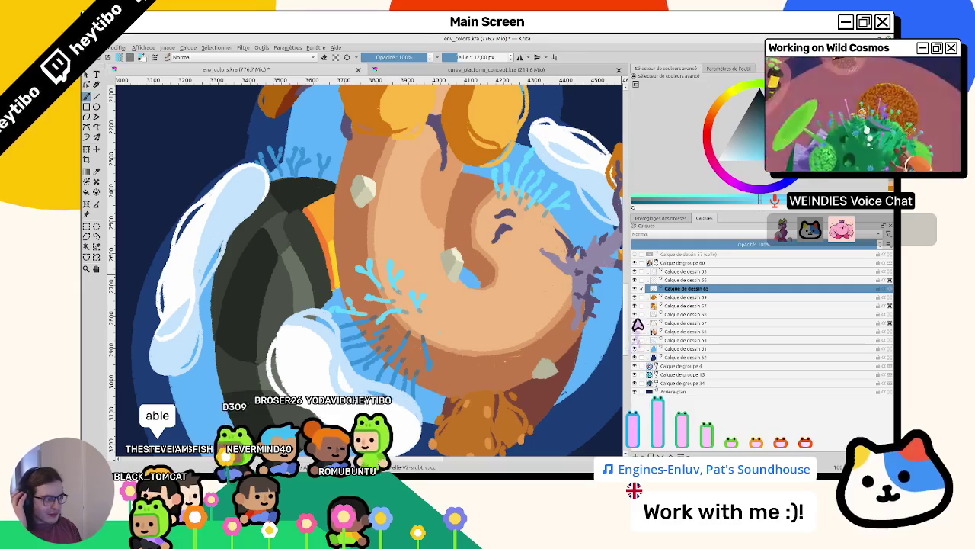
click(634, 333)
Compare the body layer on and off, then hide the white cloud wisps layer
click(634, 333)
click(636, 333)
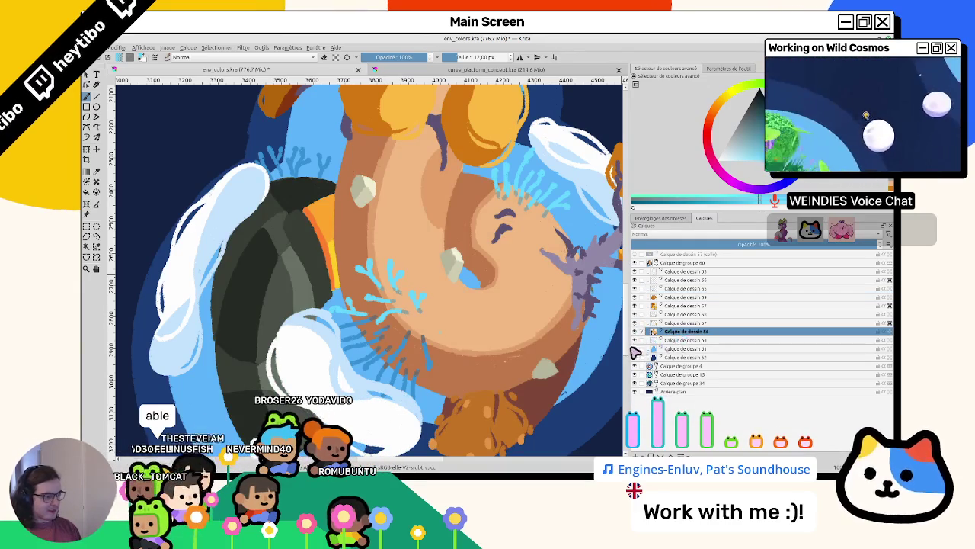
click(633, 333)
click(633, 333)
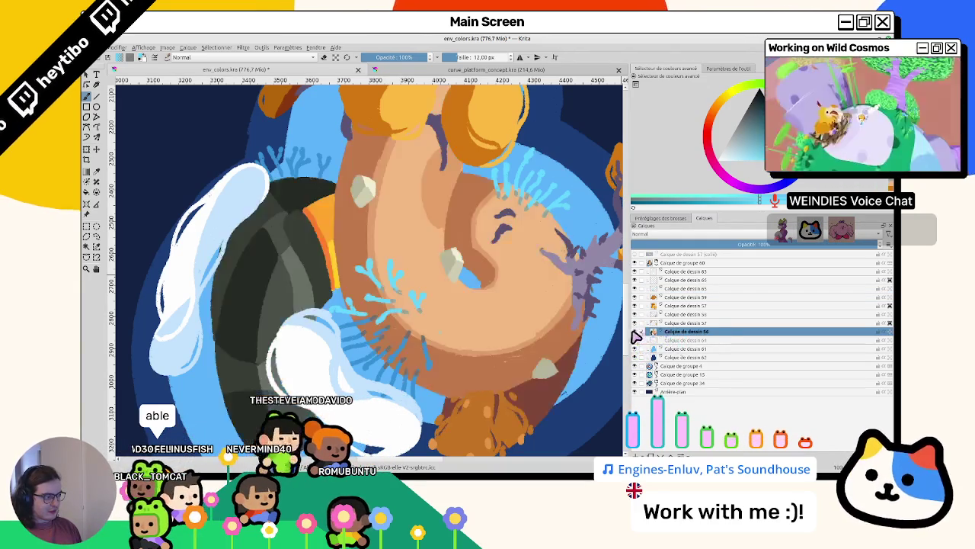
click(634, 333)
click(634, 333)
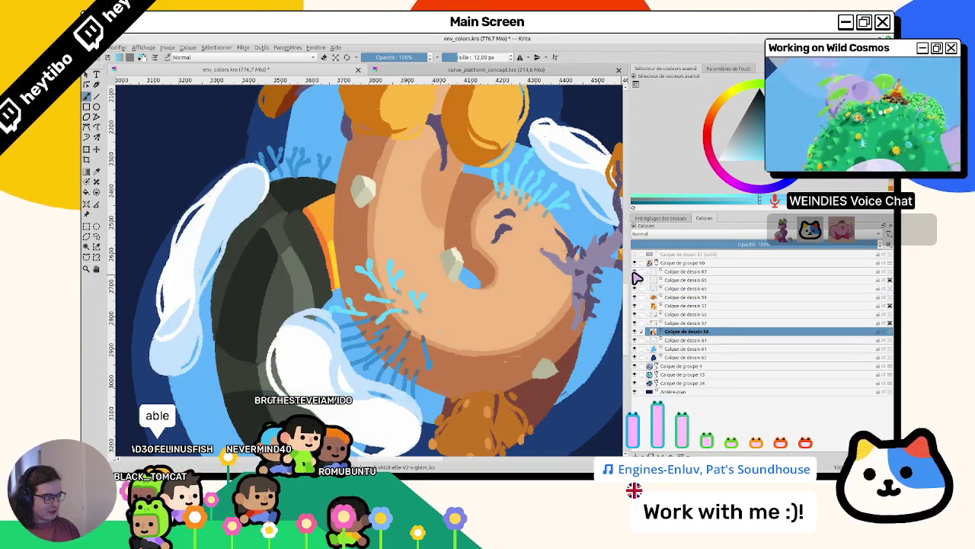
click(635, 280)
click(635, 333)
click(635, 333)
Sample the dark grey-green from the rock and turn the view roughly upside down
scroll(298, 239, down, 3)
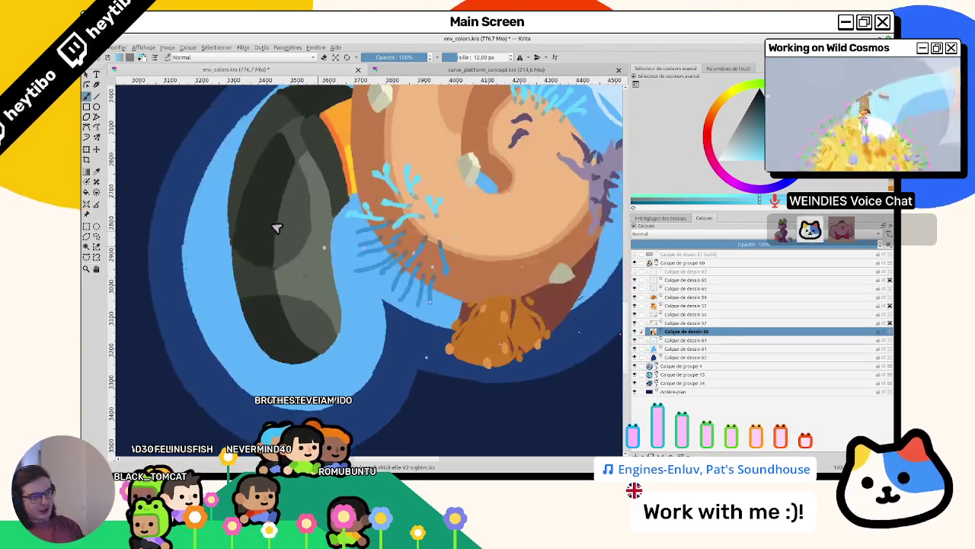
ctrl+click(311, 288)
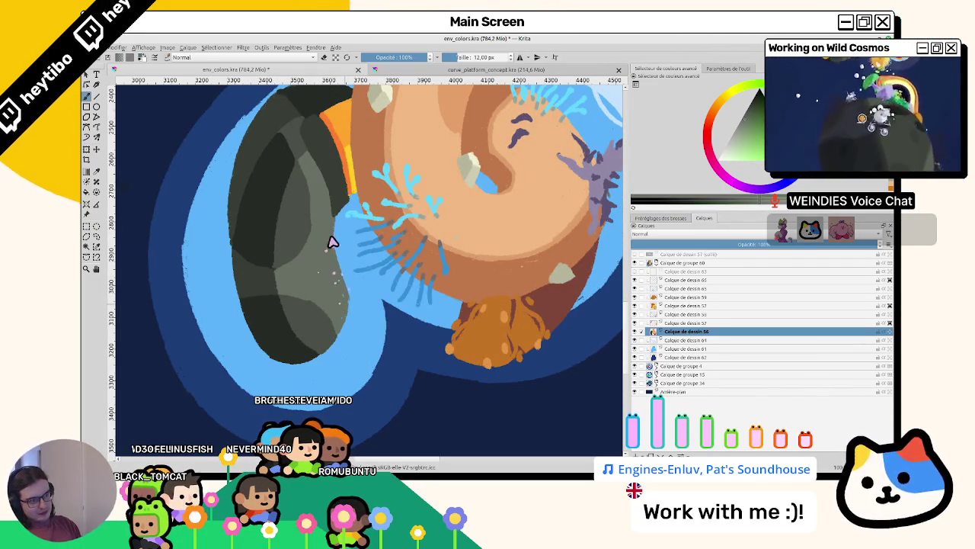
drag(329, 266, 407, 282)
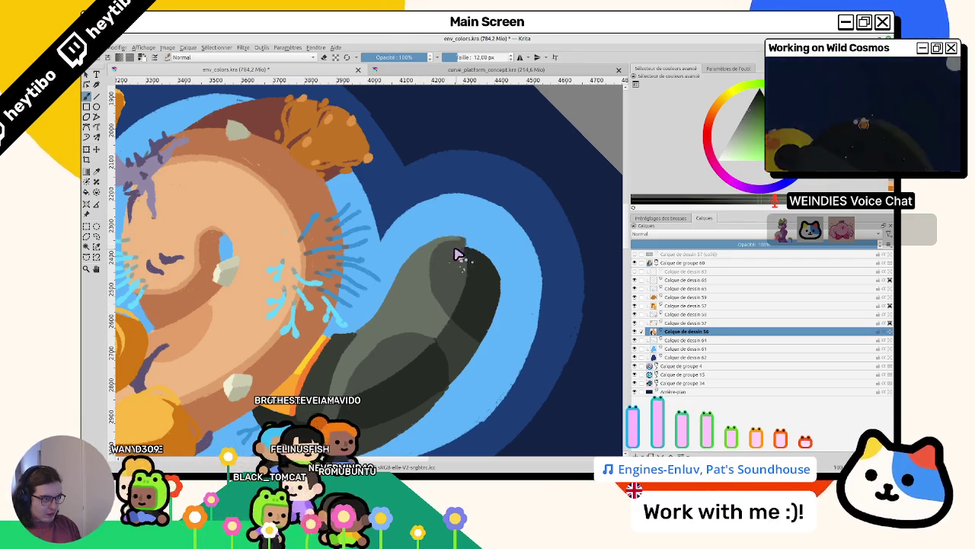
mouse_move(462, 261)
mouse_down()
mouse_move(259, 310)
mouse_move(455, 329)
mouse_move(448, 326)
mouse_up()
scroll(448, 325, down, 5)
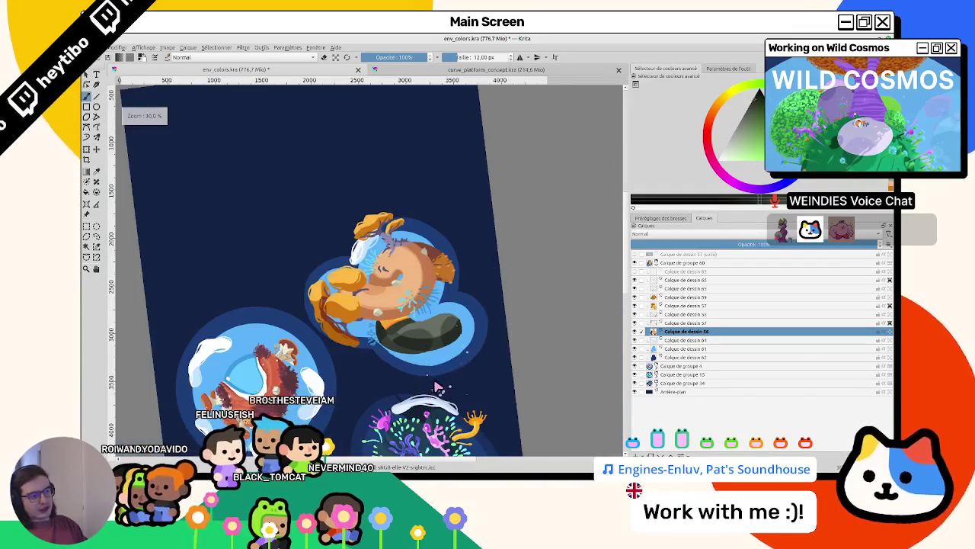
Reset the view rotation to upright and make the white cloud shapes visible again
key(5)
scroll(435, 387, up, 3)
scroll(352, 358, up, 2)
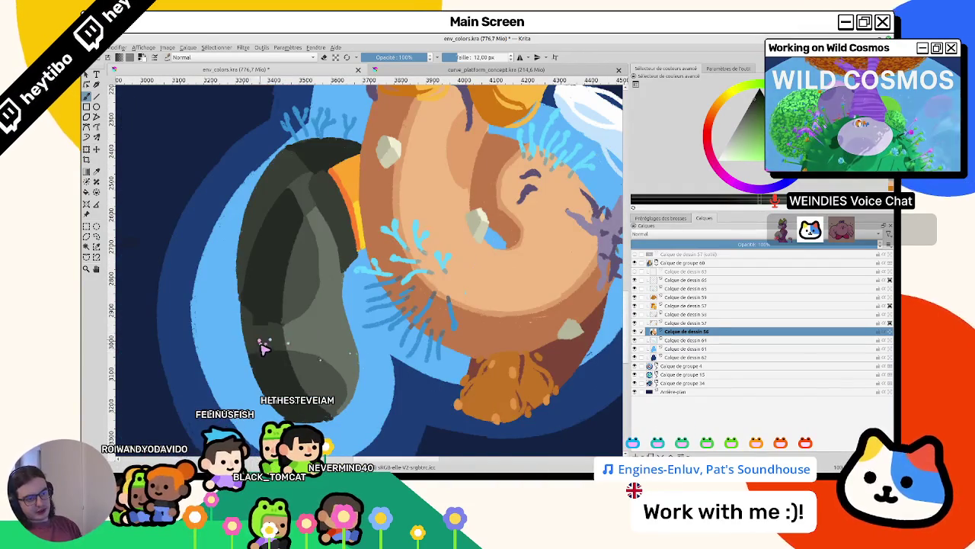
click(634, 272)
scroll(621, 304, down, 4)
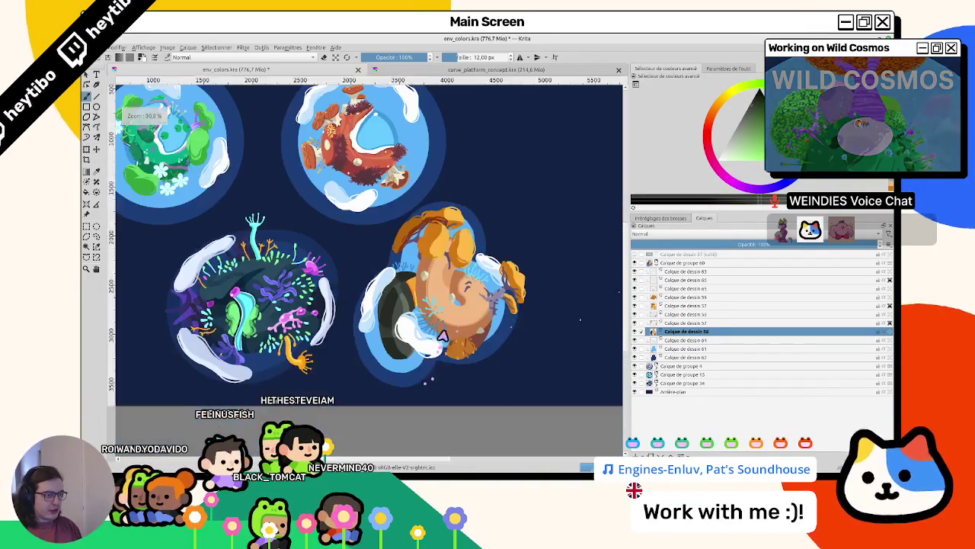
scroll(621, 312, up, 3)
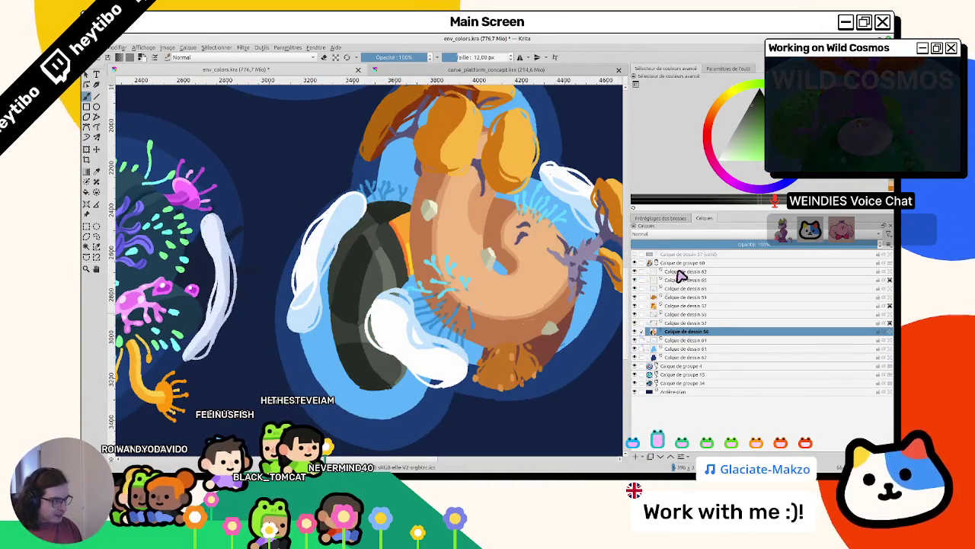
click(645, 271)
click(634, 271)
click(634, 272)
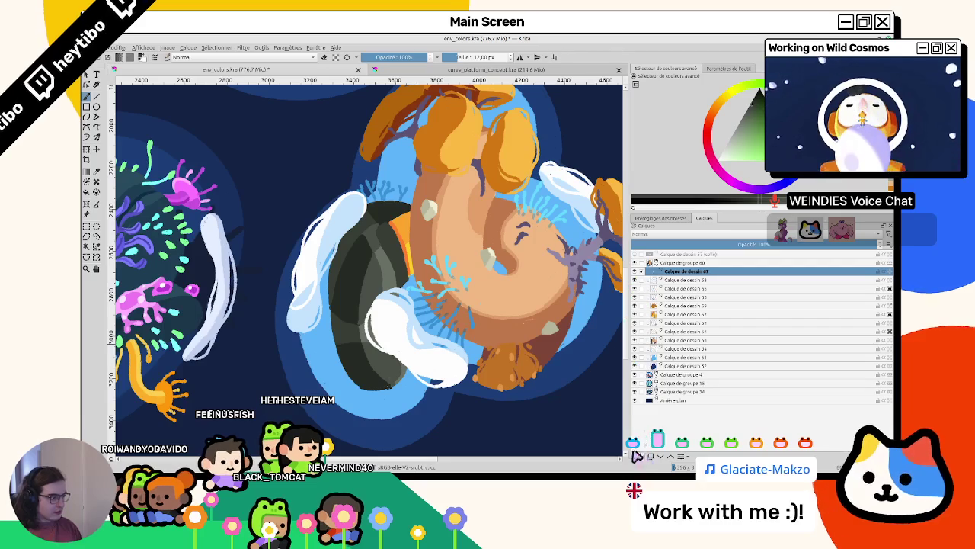
On a new layer, outline and fill a small dark grey rock beside the planet
click(634, 456)
scroll(415, 160, up, 3)
drag(424, 159, 411, 181)
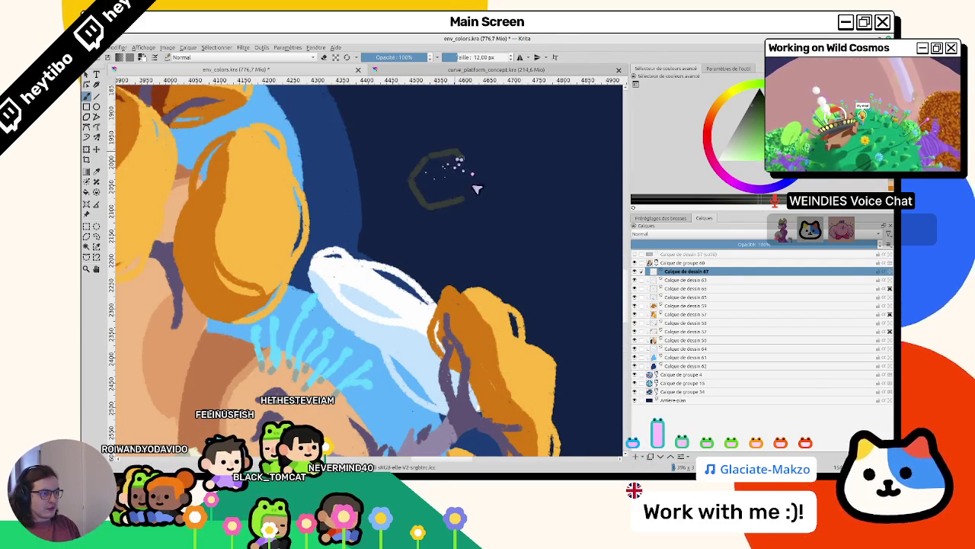
drag(471, 173, 469, 195)
drag(443, 160, 436, 177)
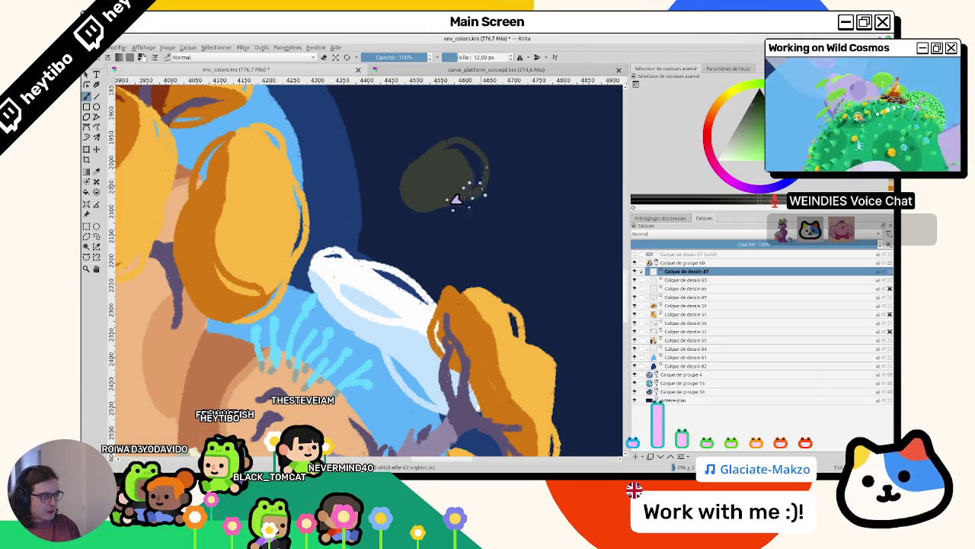
scroll(457, 199, down, 5)
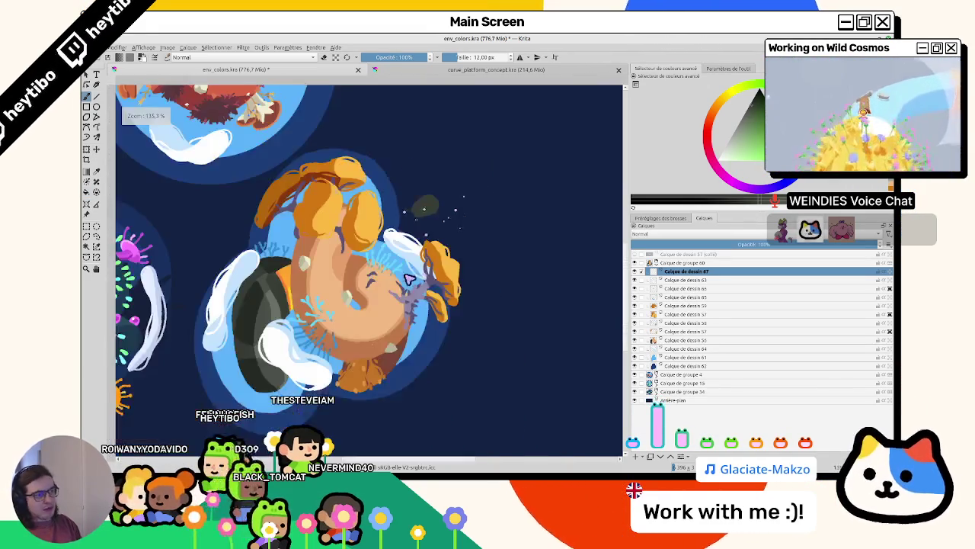
scroll(286, 233, up, 3)
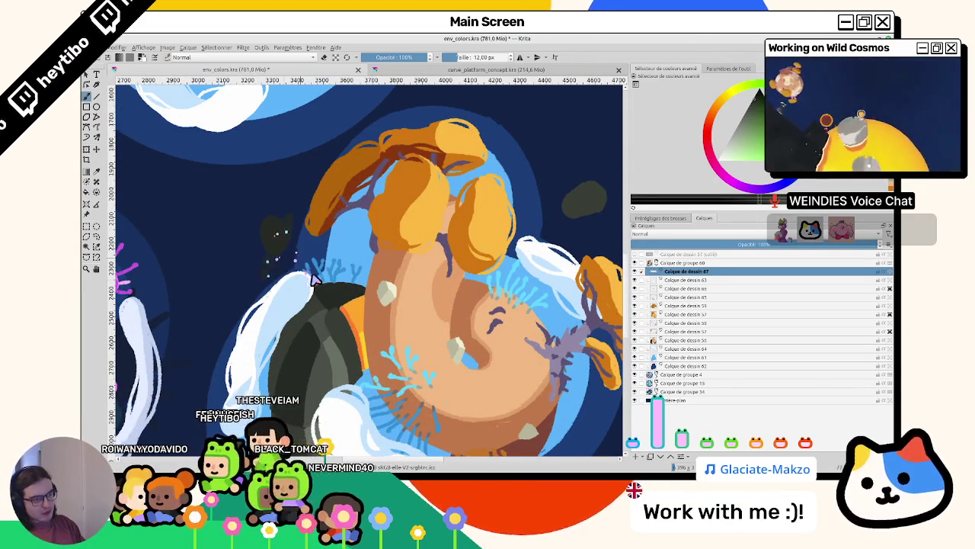
drag(309, 229, 563, 199)
Undo the stray stroke across the face and repaint the grey rocks larger, rounder, lighter-rimmed
key(ctrl+z)
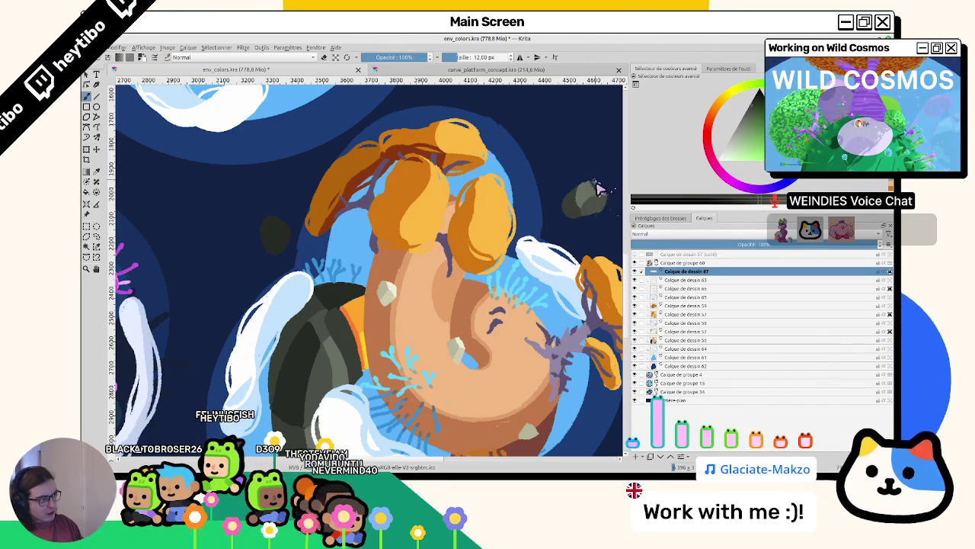
drag(599, 191, 584, 201)
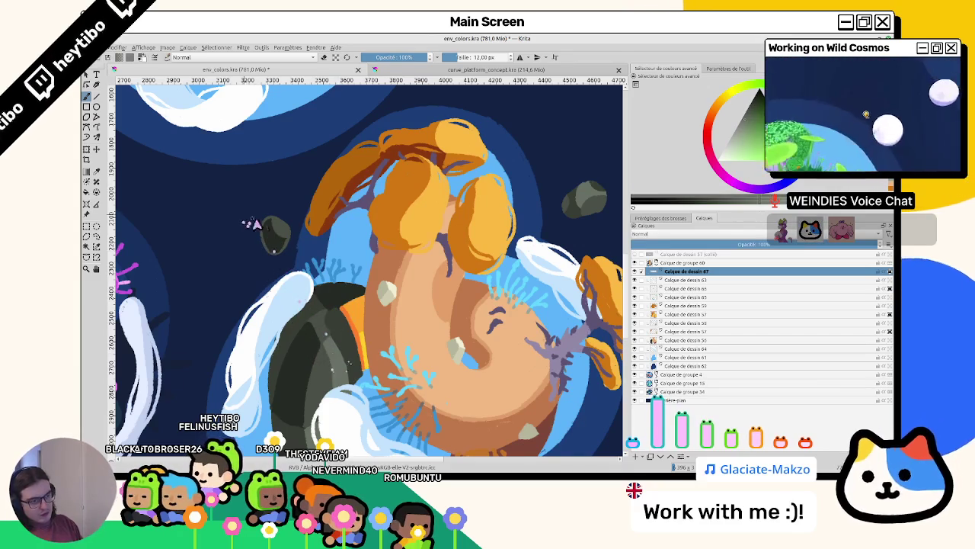
scroll(247, 221, up, 5)
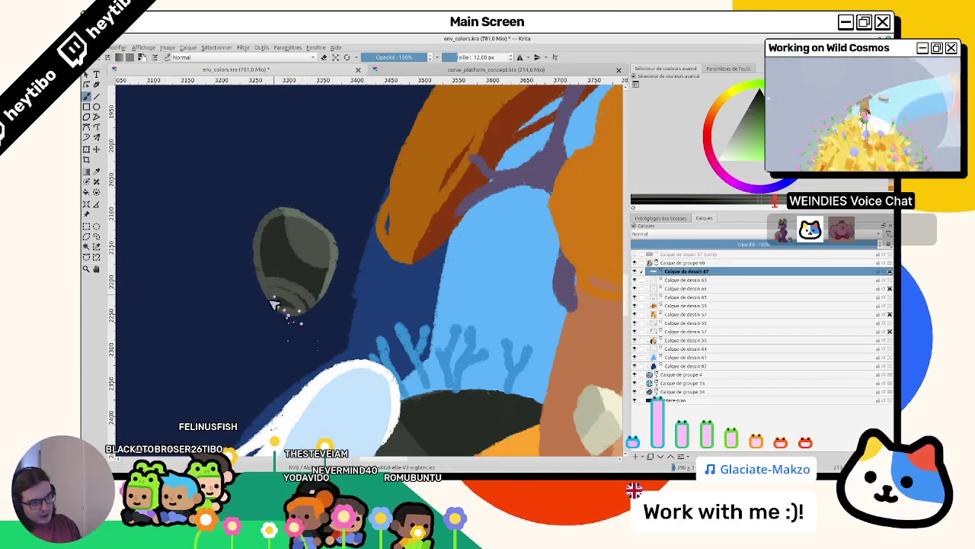
mouse_move(290, 312)
mouse_down()
mouse_move(307, 320)
mouse_move(269, 269)
mouse_up()
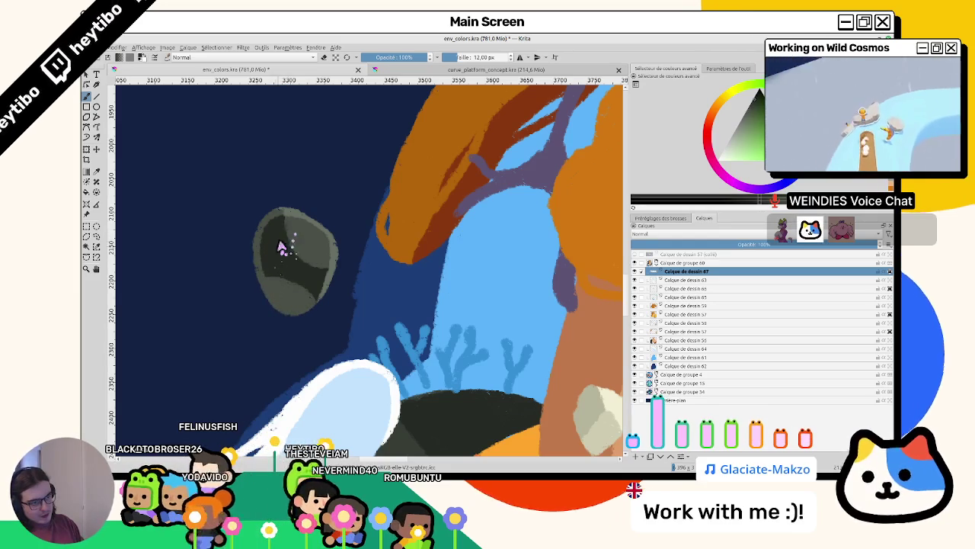
Zoom and pan the canvas to centre the orange planet and its orbiting rocks
scroll(281, 250, down, 5)
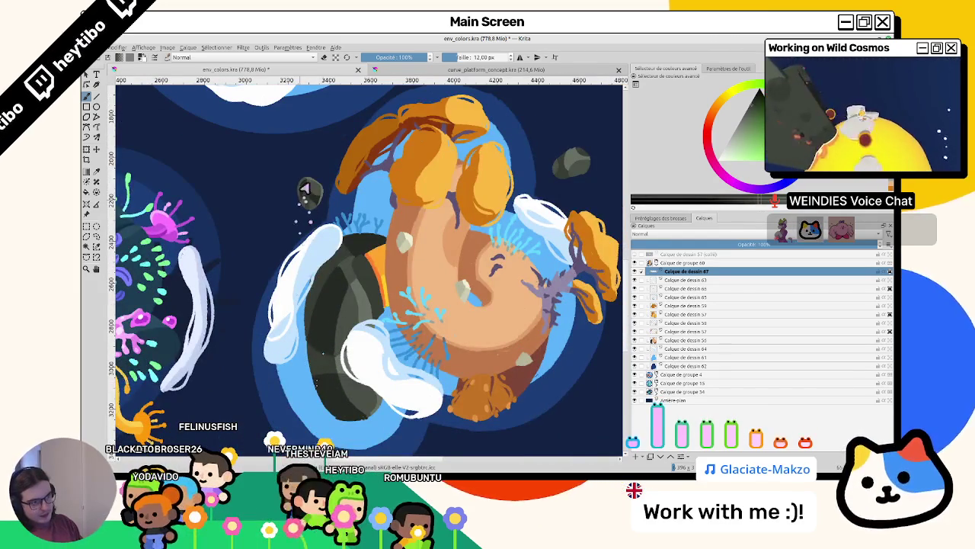
scroll(305, 197, up, 5)
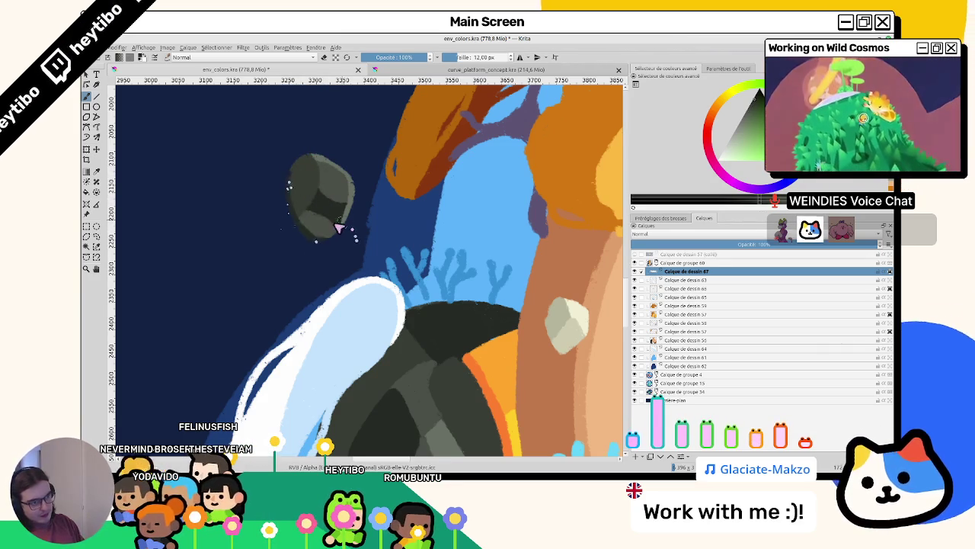
scroll(411, 267, down, 2)
scroll(437, 218, down, 2)
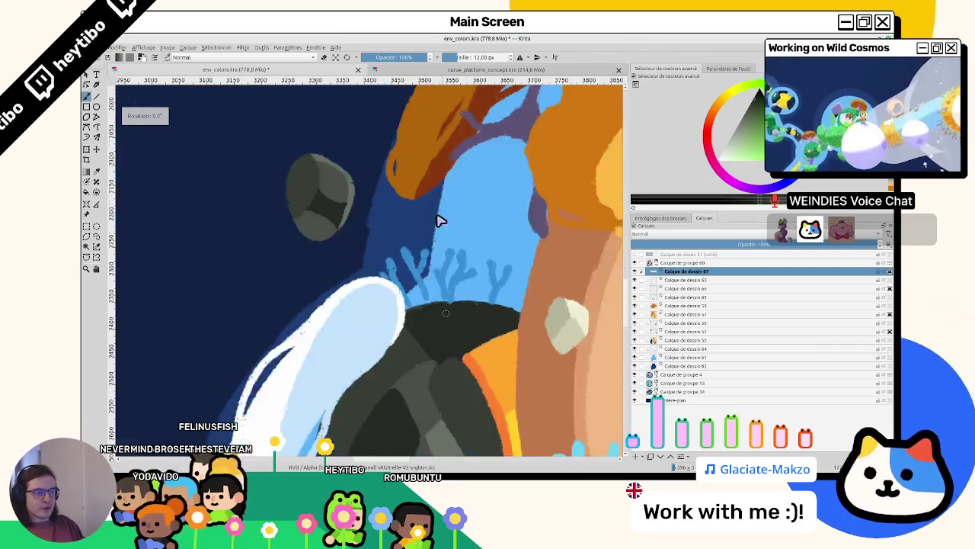
scroll(438, 218, down, 2)
scroll(358, 259, down, 1)
scroll(289, 294, down, 3)
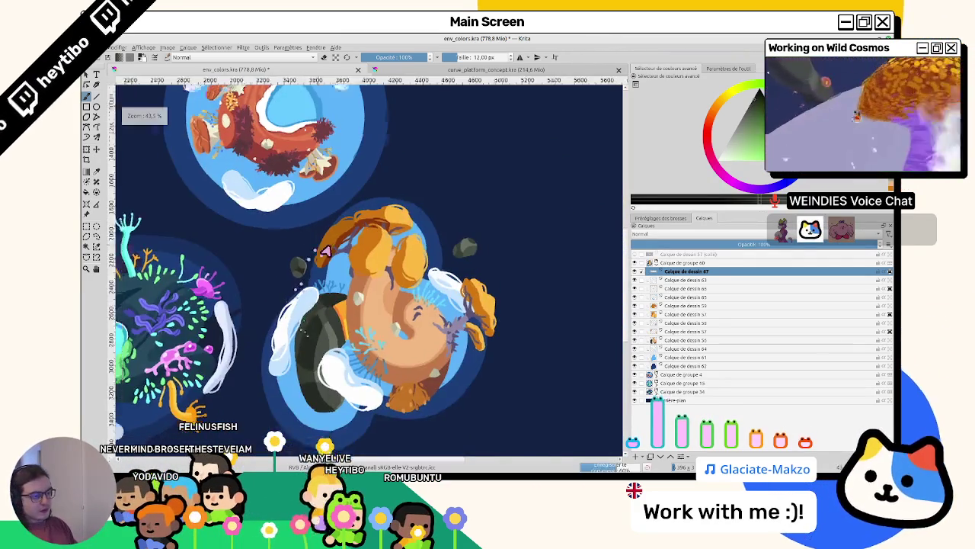
scroll(307, 266, up, 3)
drag(459, 236, 406, 192)
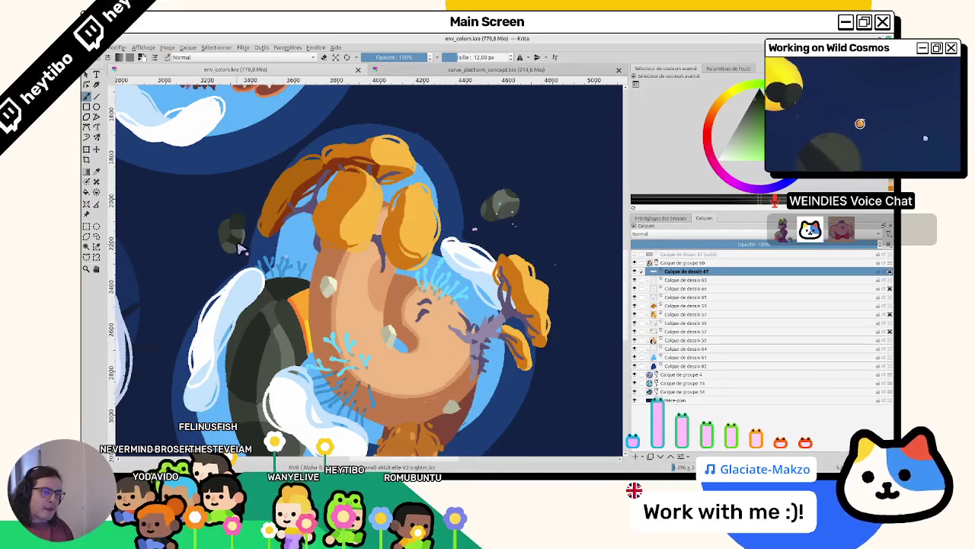
scroll(544, 212, up, 3)
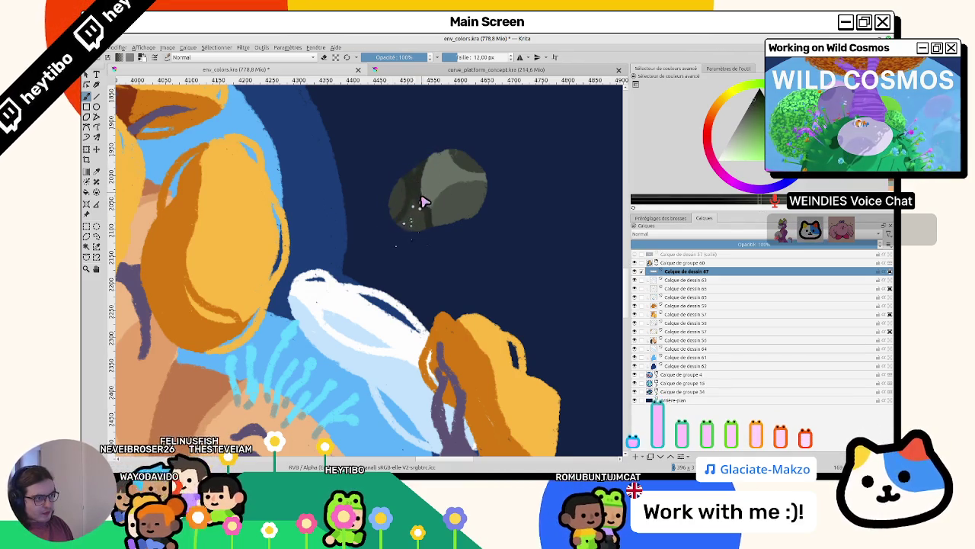
scroll(422, 204, down, 3)
scroll(209, 221, up, 4)
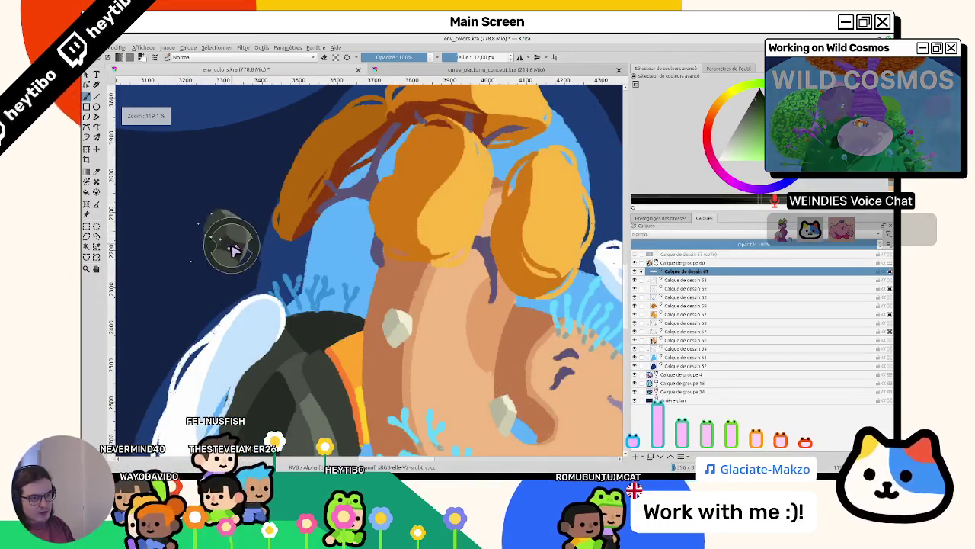
scroll(199, 292, down, 1)
scroll(373, 276, up, 2)
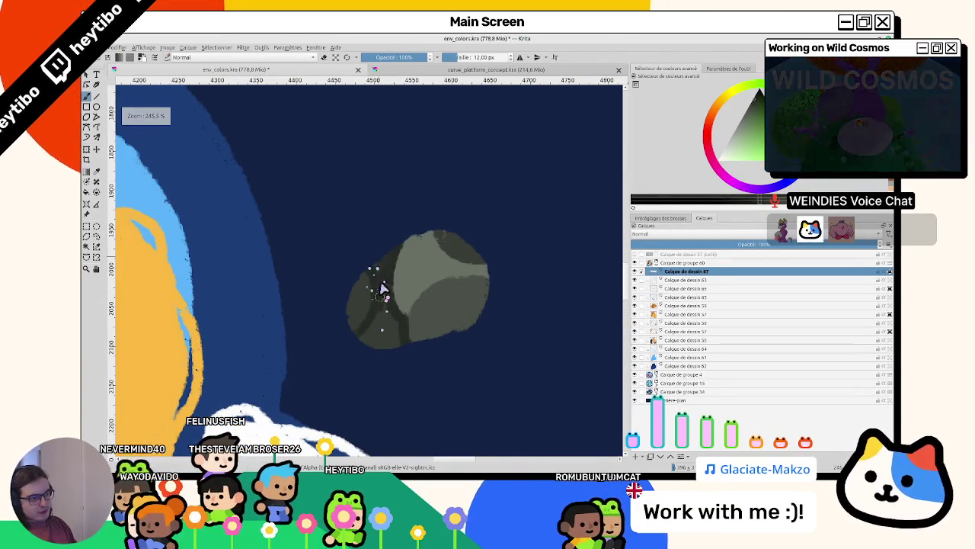
scroll(385, 359, down, 4)
scroll(374, 336, down, 1)
scroll(366, 320, down, 2)
scroll(362, 311, up, 1)
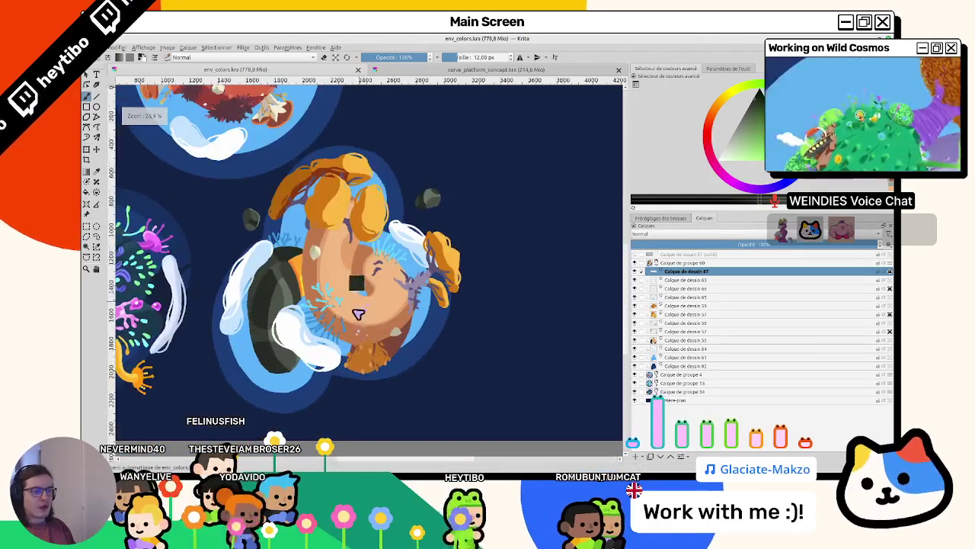
scroll(361, 311, up, 2)
scroll(327, 304, up, 1)
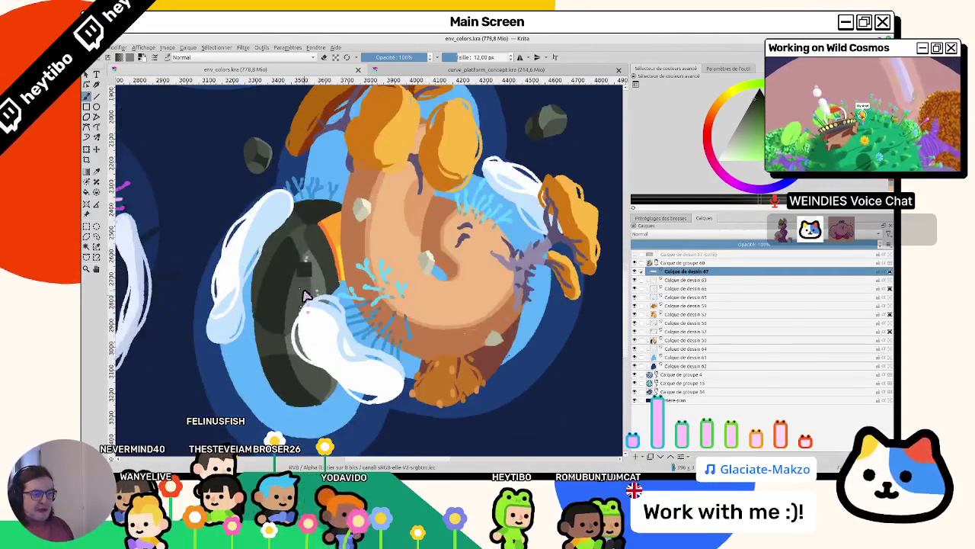
mouse_move(430, 368)
mouse_down()
mouse_move(399, 322)
mouse_move(344, 379)
mouse_up()
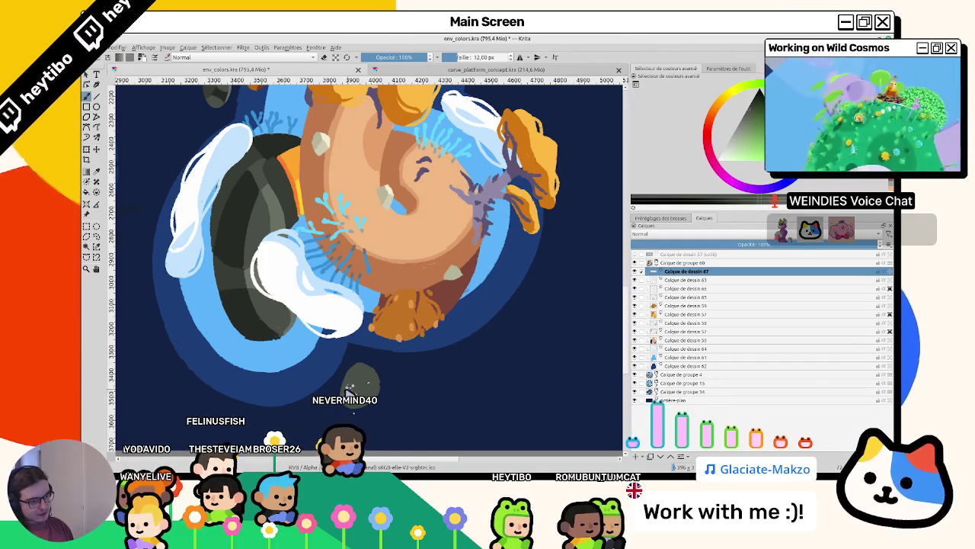
Rotate and reframe the view to work on the rocks, including the one below the planet
drag(366, 387, 227, 202)
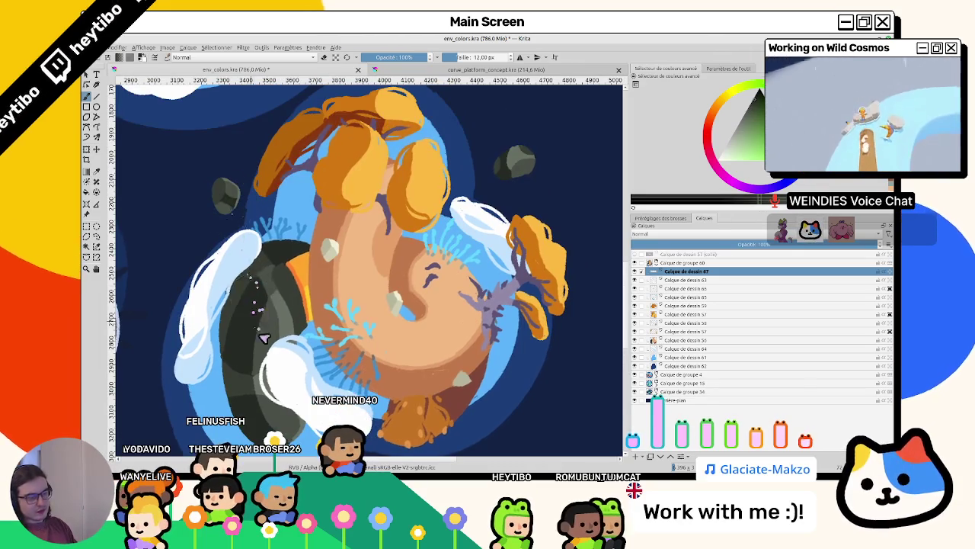
drag(256, 327, 282, 224)
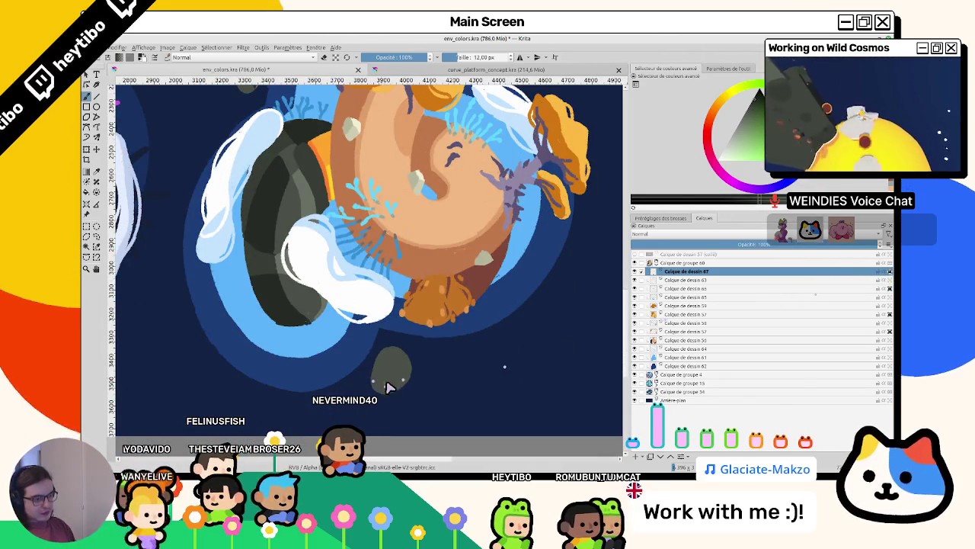
drag(398, 356, 252, 202)
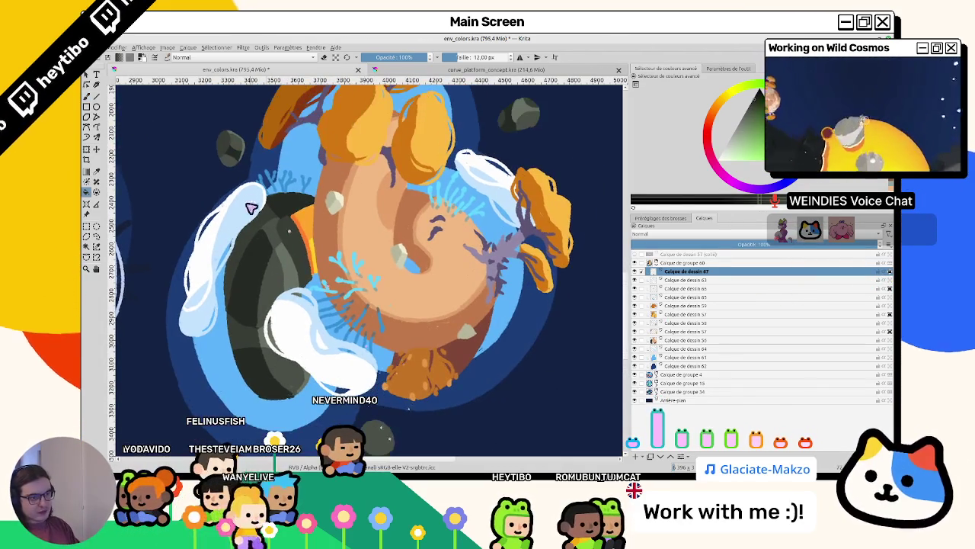
drag(294, 281, 290, 255)
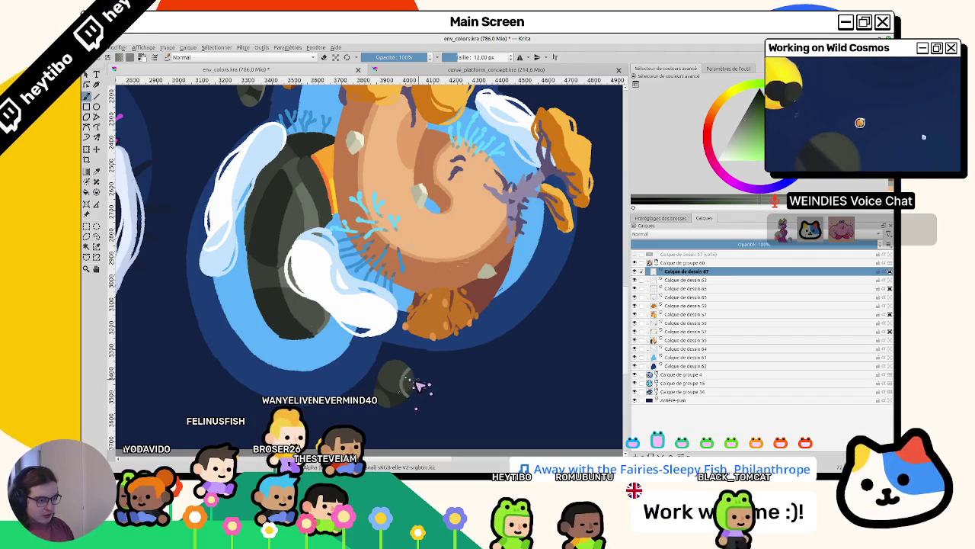
mouse_move(412, 399)
mouse_down()
mouse_move(374, 331)
mouse_move(355, 185)
mouse_up()
mouse_move(380, 410)
mouse_down()
mouse_move(299, 308)
mouse_move(344, 226)
mouse_move(409, 203)
mouse_up()
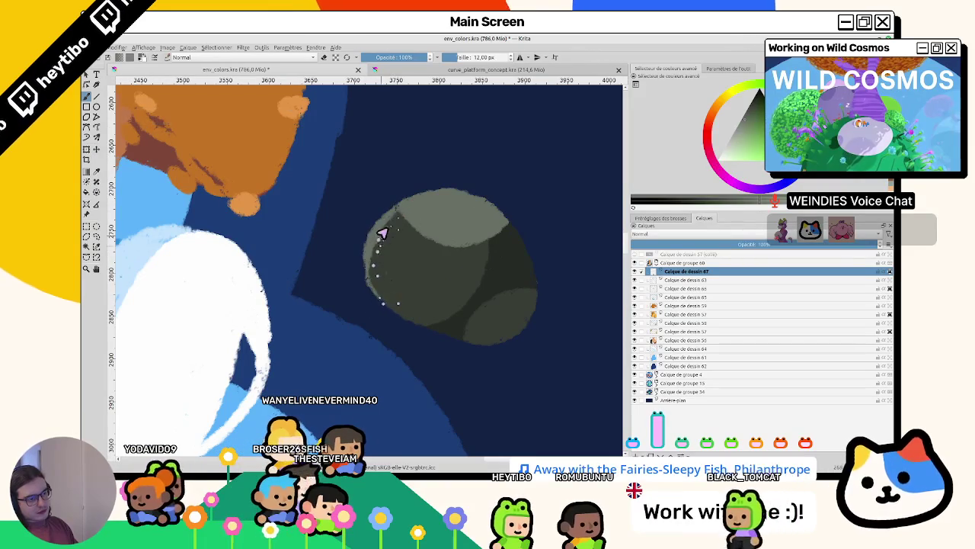
mouse_move(383, 272)
mouse_down()
mouse_move(516, 272)
mouse_move(364, 247)
mouse_move(325, 261)
mouse_up()
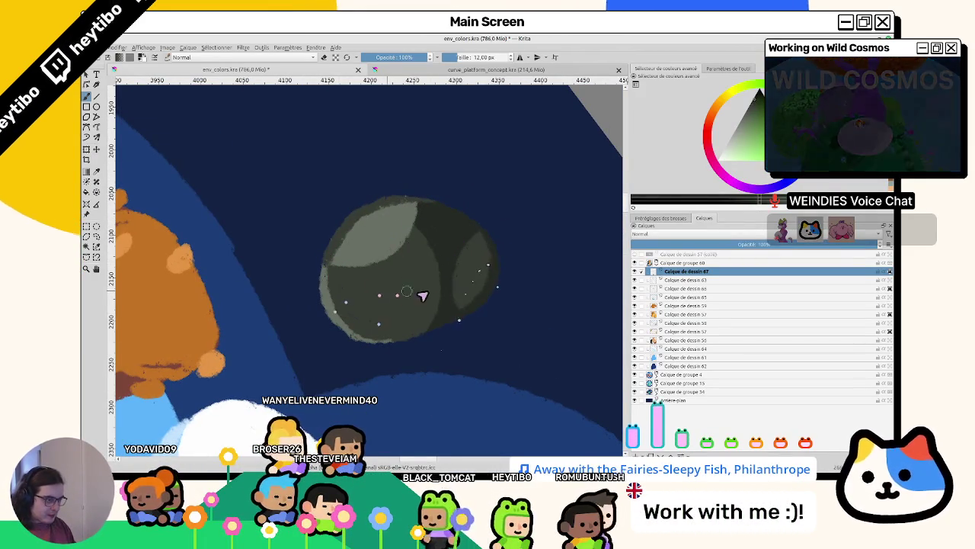
scroll(488, 360, down, 7)
scroll(406, 428, up, 5)
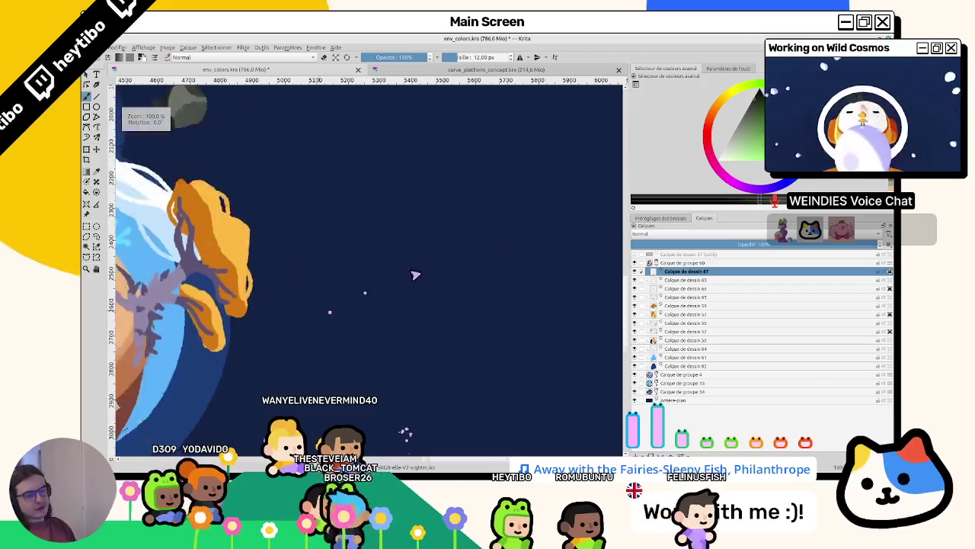
scroll(455, 243, down, 2)
scroll(412, 289, down, 1)
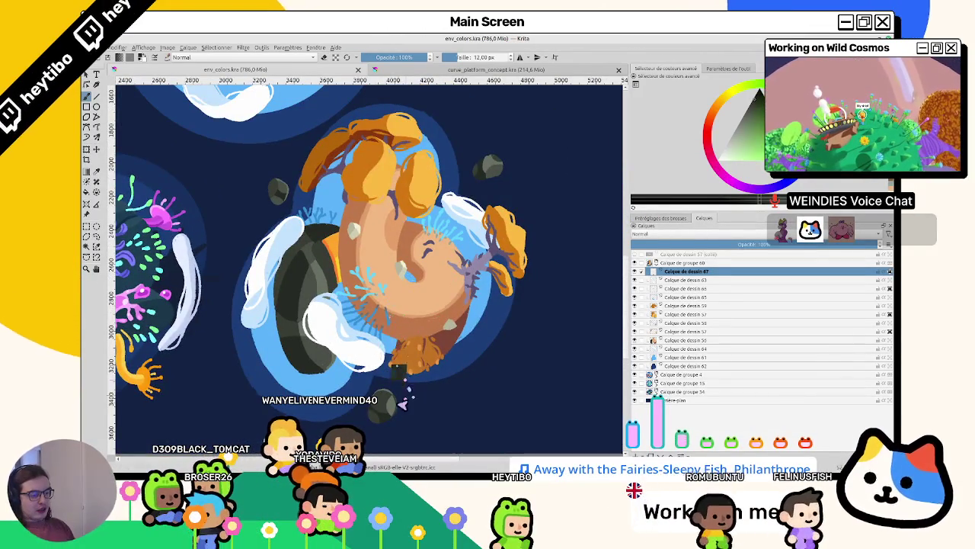
scroll(387, 311, up, 5)
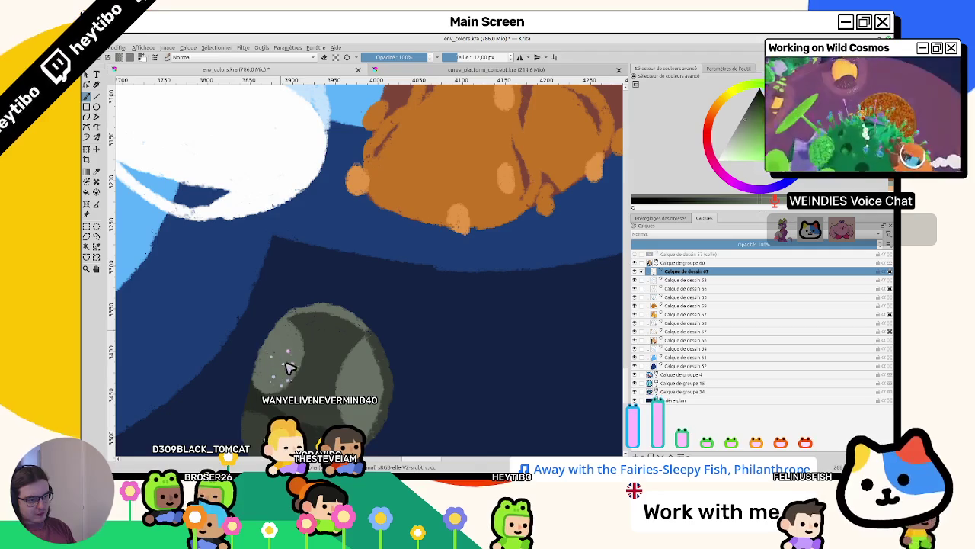
scroll(292, 358, down, 2)
scroll(392, 340, down, 3)
scroll(396, 335, down, 2)
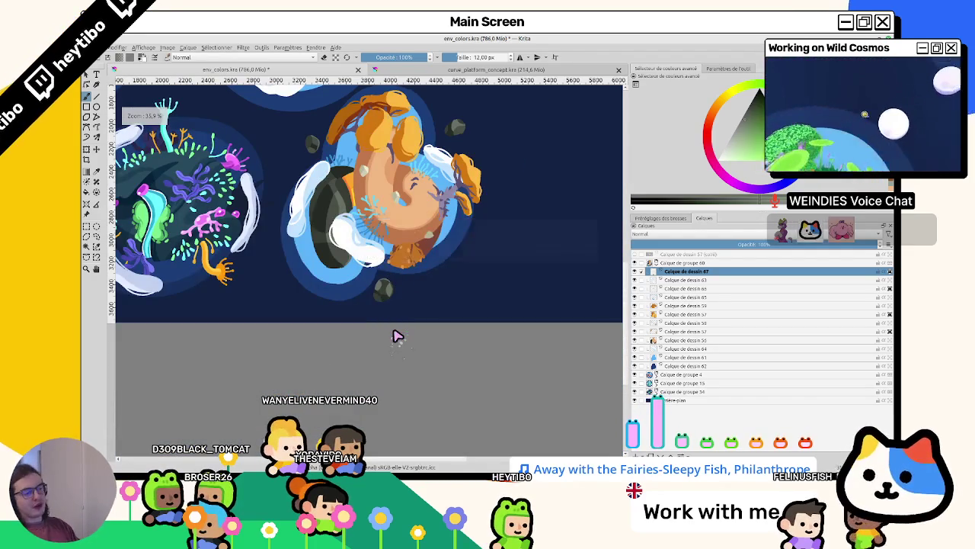
scroll(396, 336, up, 3)
scroll(397, 358, down, 2)
scroll(396, 374, down, 1)
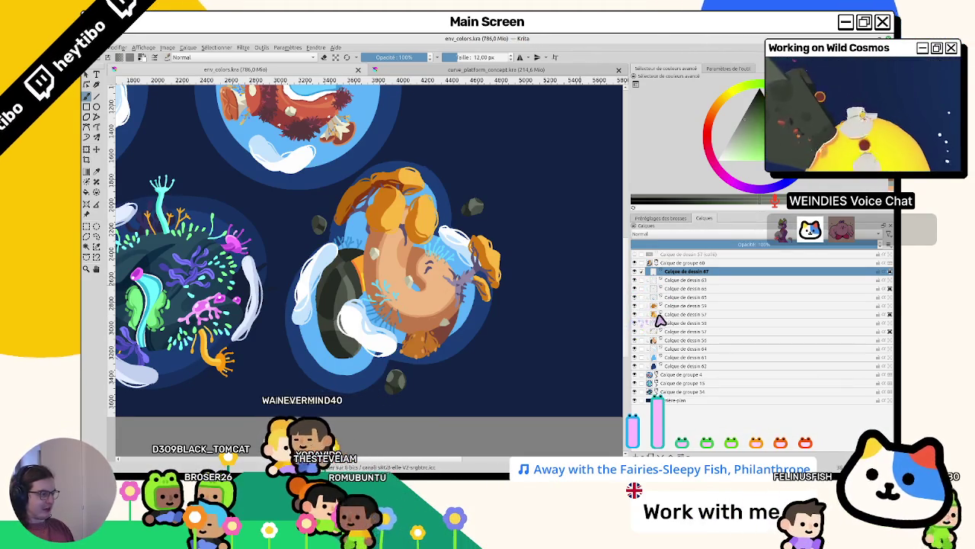
Check layers 57, 66 and 65, then insert a new empty paint layer above 'Calque de dessin 66'
click(653, 314)
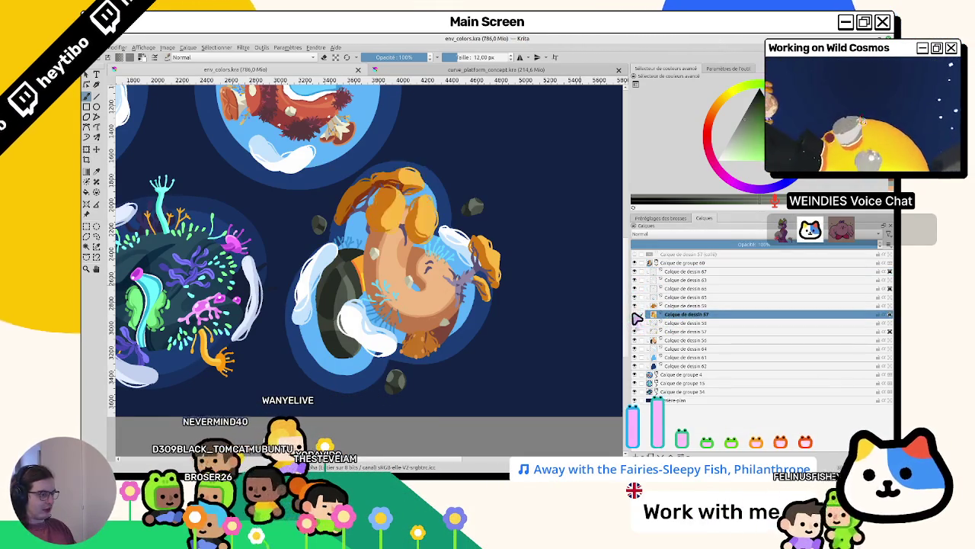
click(636, 315)
click(636, 315)
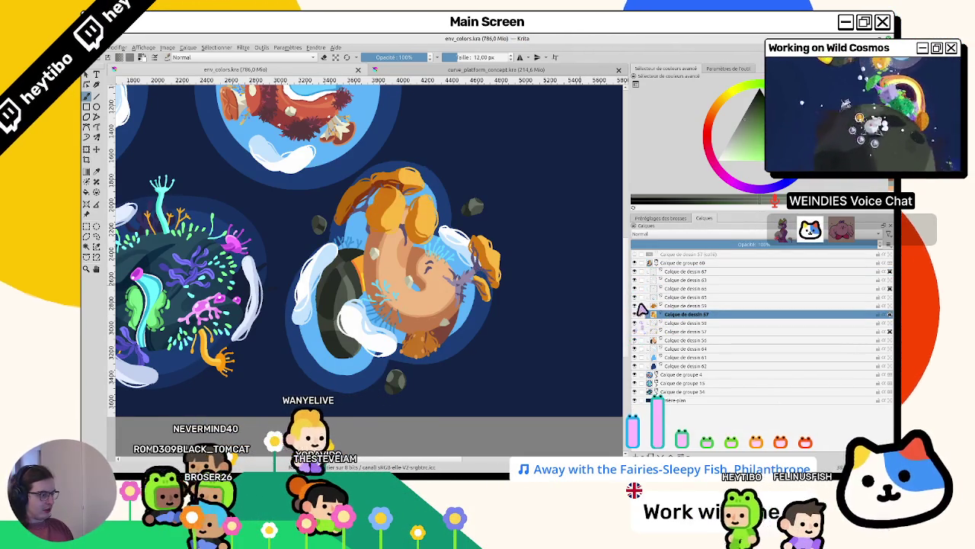
drag(637, 288, 637, 298)
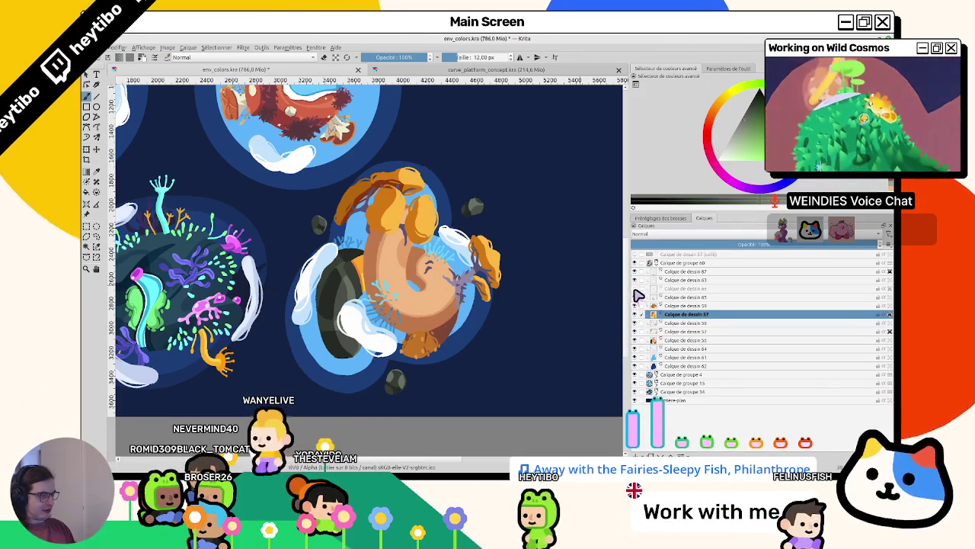
click(634, 289)
key(Insert)
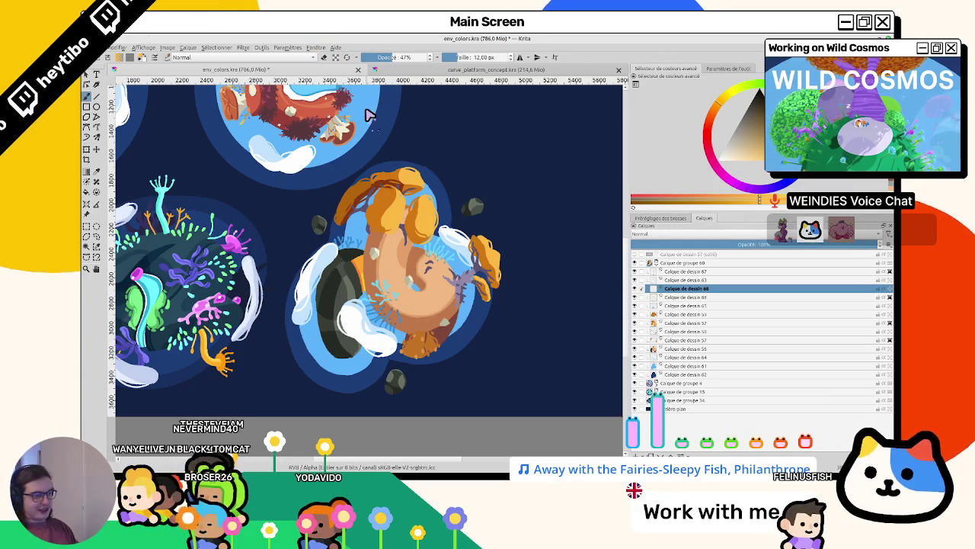
Raise the brush opacity to full and try orange loop strokes on the creature, undoing both
scroll(426, 252, up, 4)
scroll(457, 246, up, 2)
drag(402, 300, 403, 342)
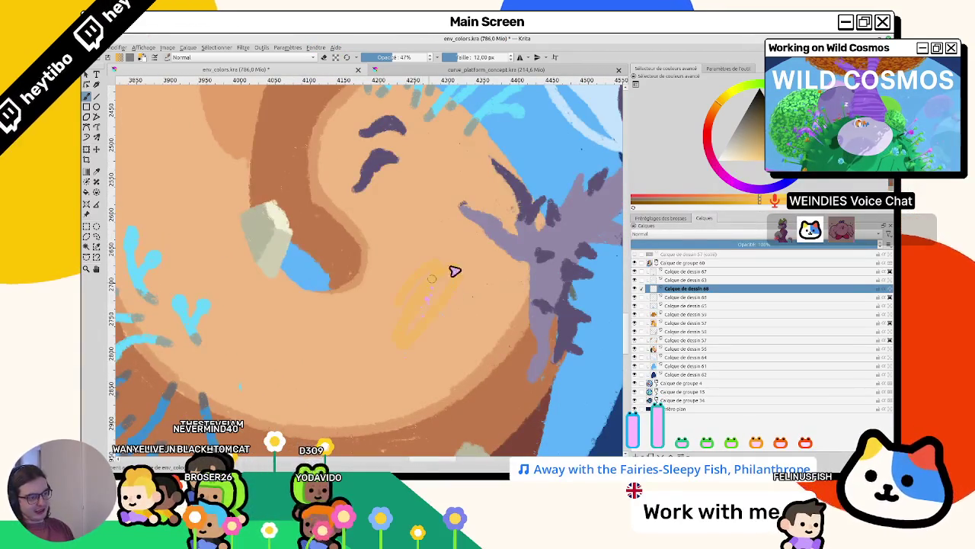
key(ctrl+z)
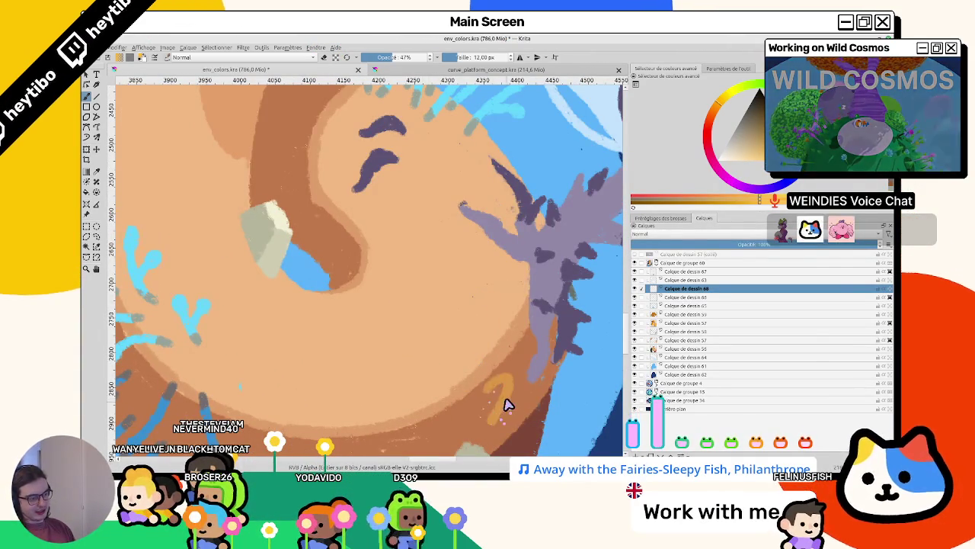
drag(404, 57, 435, 57)
drag(392, 156, 475, 298)
key(ctrl+z)
scroll(533, 293, down, 5)
scroll(495, 292, down, 3)
scroll(470, 291, up, 6)
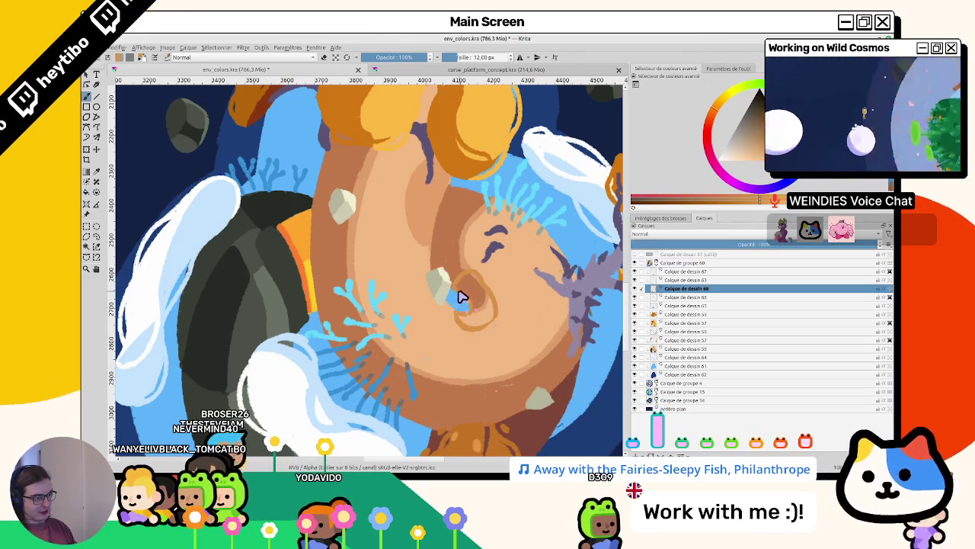
Paint a darker brown blob over the eye ring and move layer 68 lower in the stack
drag(471, 295, 494, 319)
key(5)
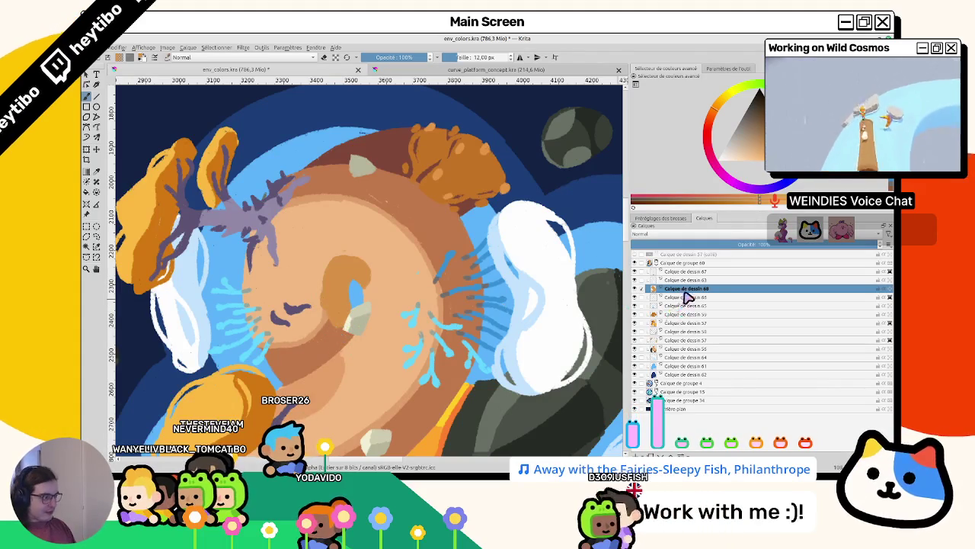
drag(692, 310, 690, 307)
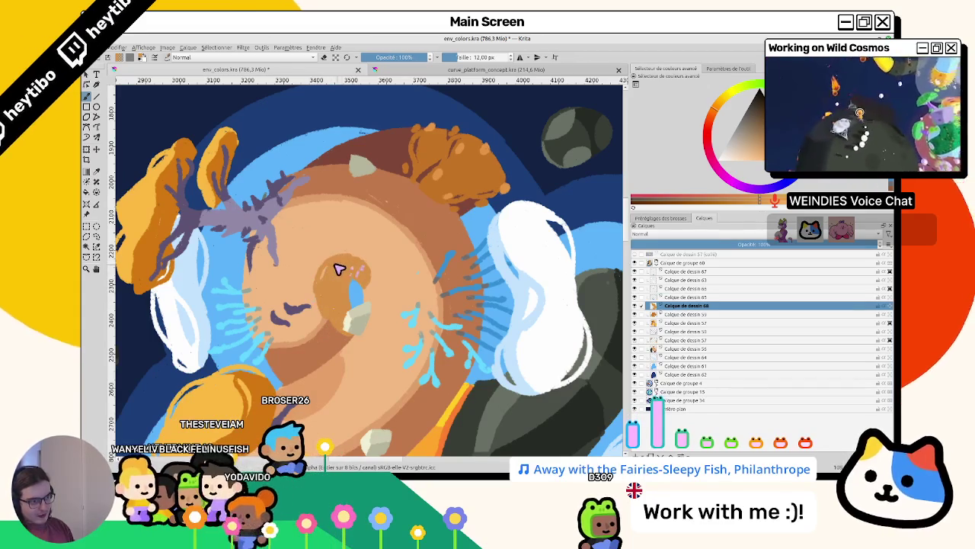
scroll(315, 277, up, 2)
scroll(427, 294, up, 2)
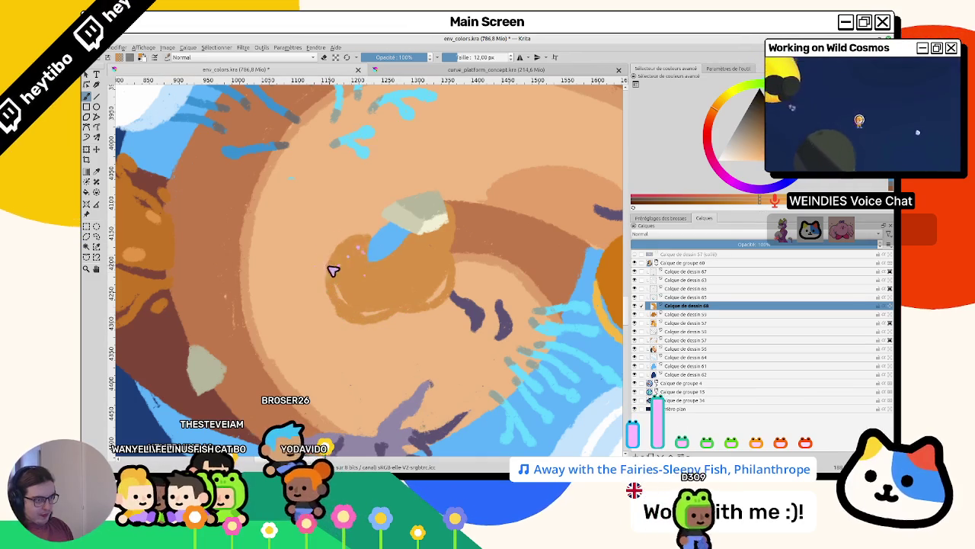
Widen the creature's blue stroke and try brighter yellow-orange ring strokes, then undo them
drag(366, 236, 371, 244)
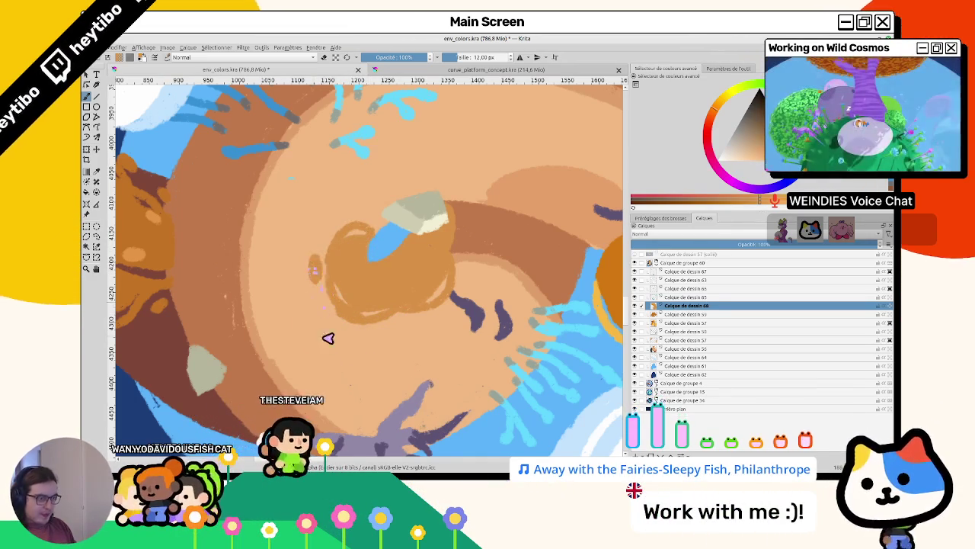
scroll(321, 309, down, 3)
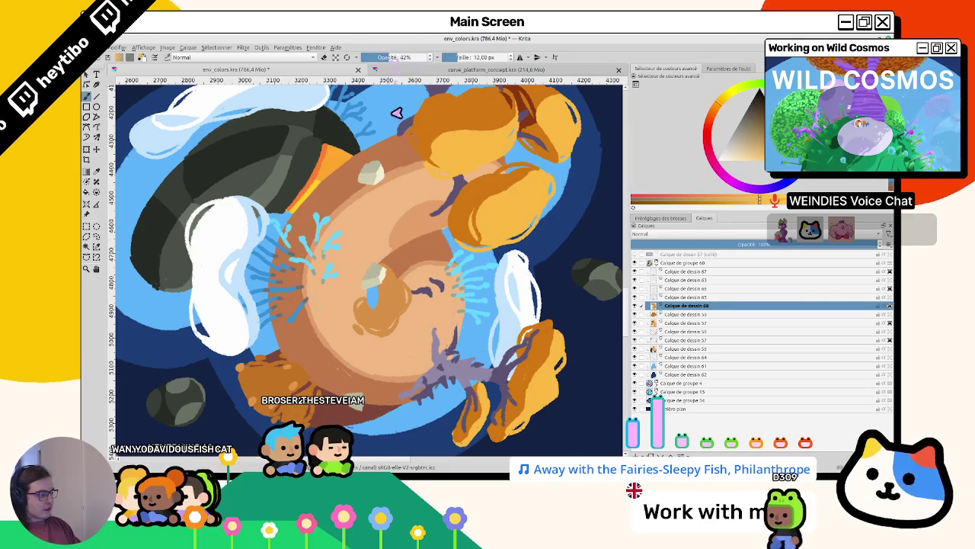
drag(397, 228, 338, 320)
scroll(338, 320, up, 3)
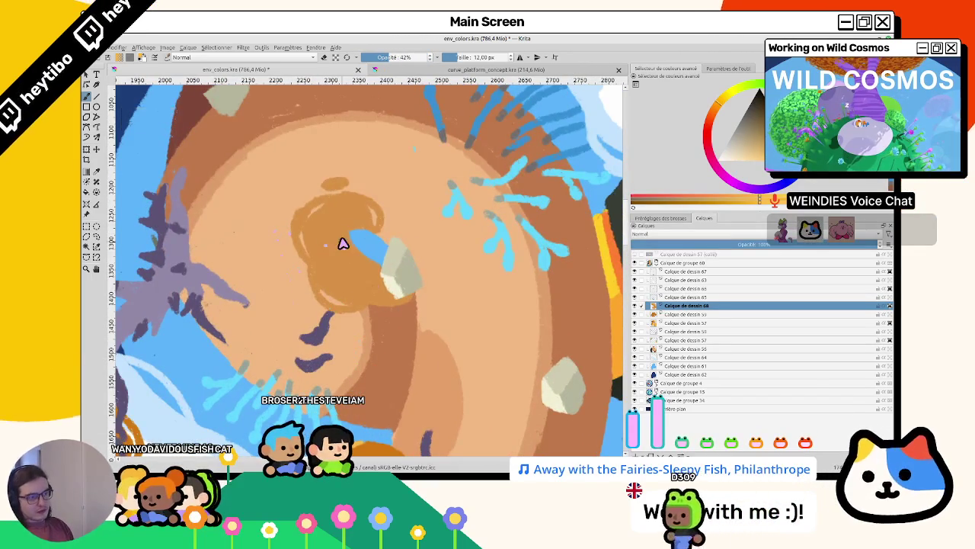
drag(362, 234, 374, 322)
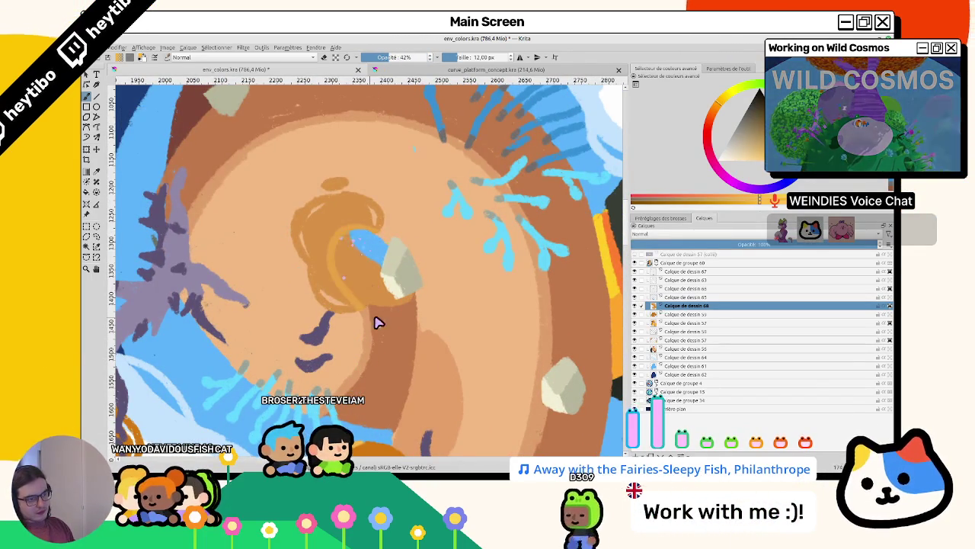
drag(333, 249, 337, 227)
key(ctrl+z)
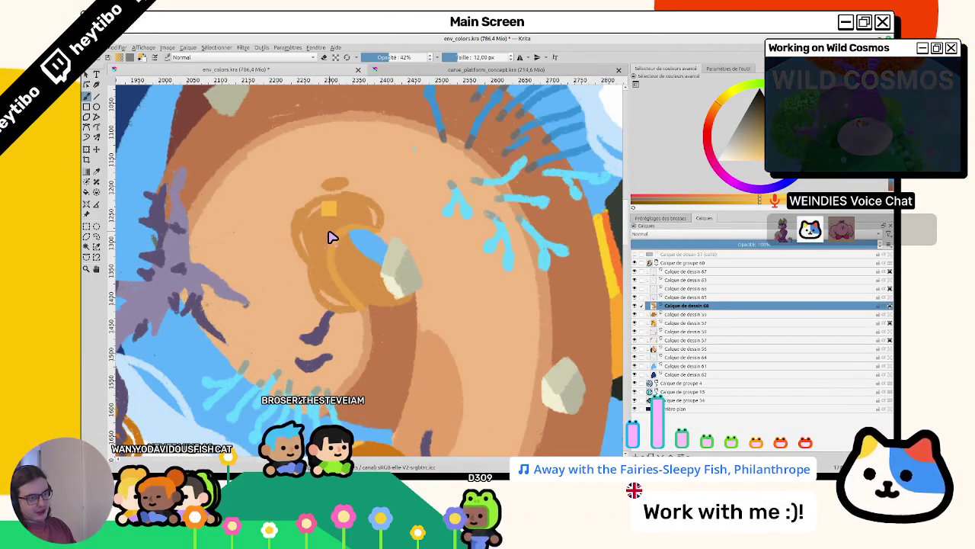
Paint a larger rounded orange patch around the eye and reset the view rotation
drag(337, 209, 298, 255)
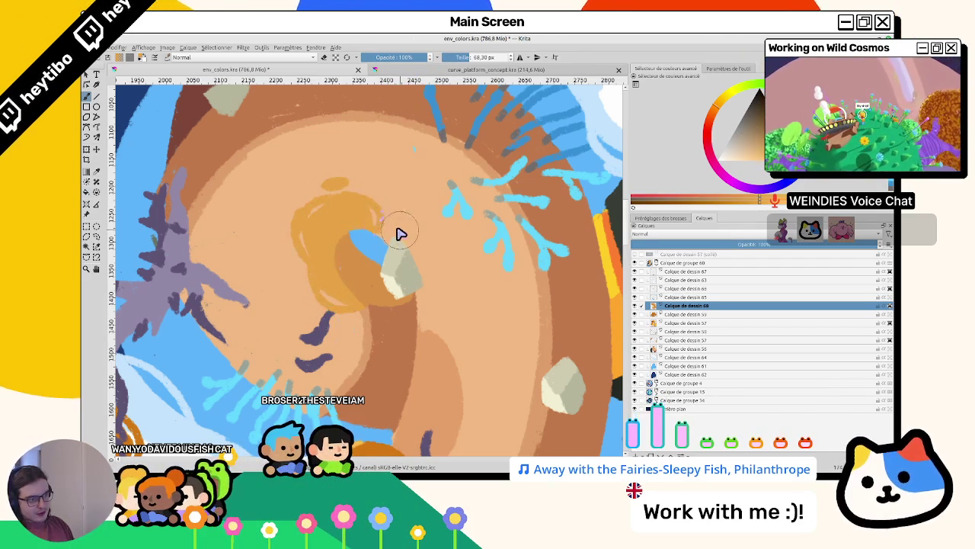
scroll(399, 279, down, 2)
key(5)
scroll(447, 315, down, 4)
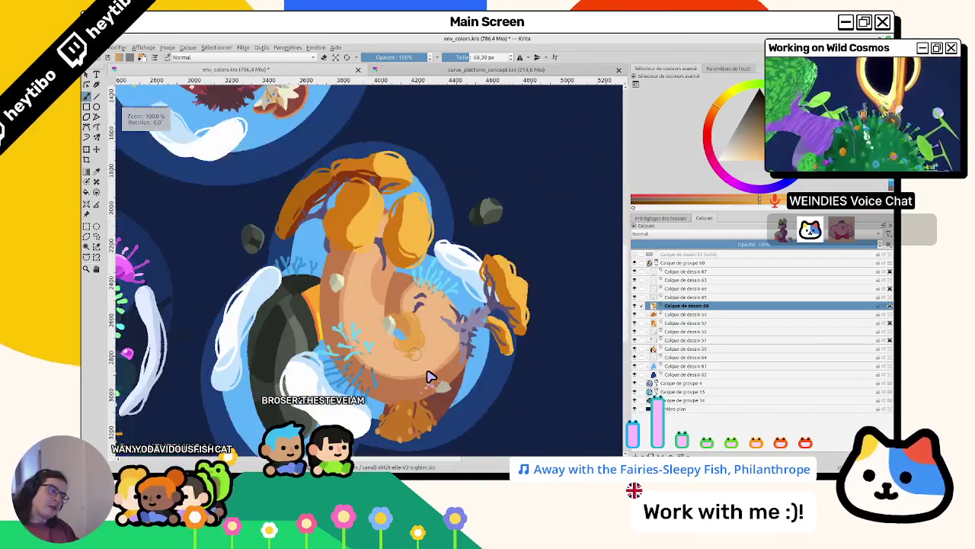
Drag Calque de dessin 68 further down the Layers list and zoom in on the creature
scroll(430, 376, up, 3)
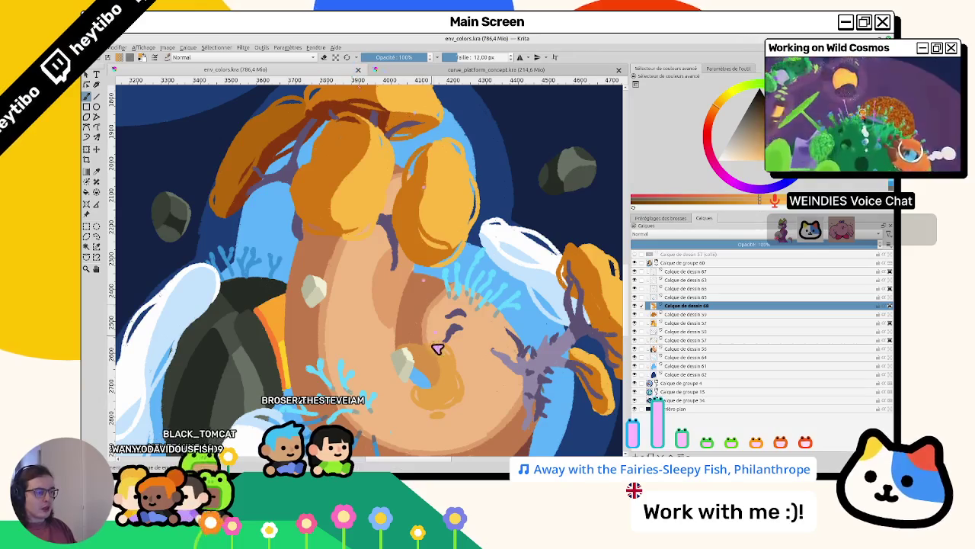
scroll(299, 296, up, 2)
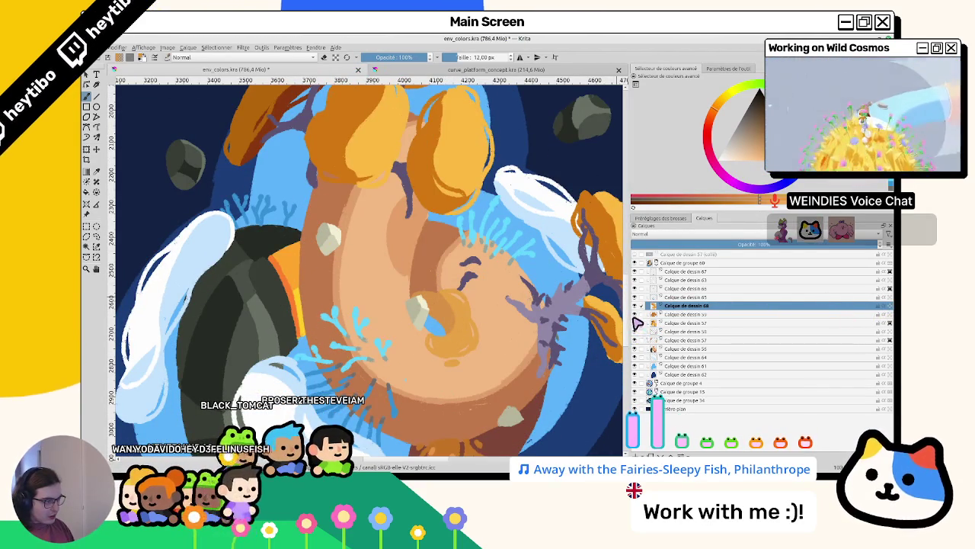
drag(682, 305, 680, 343)
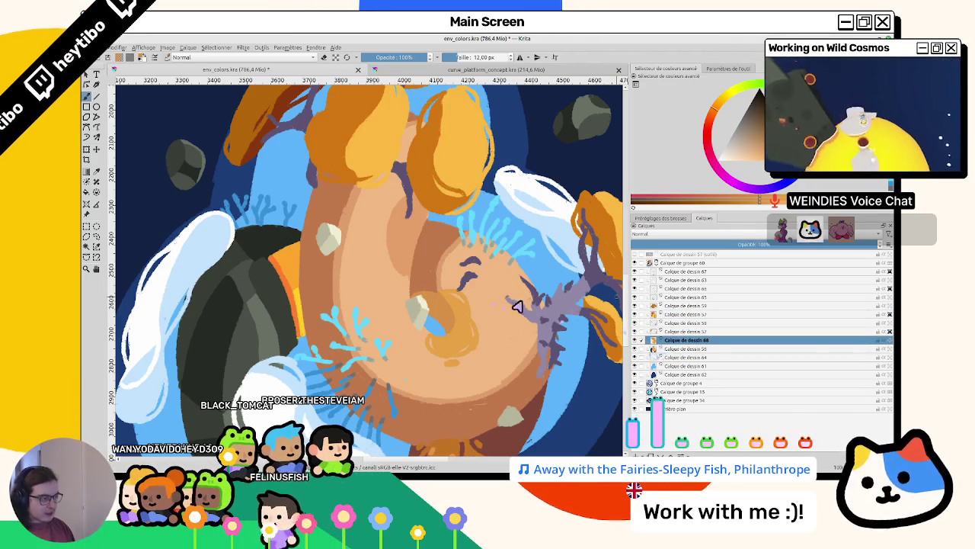
scroll(302, 266, up, 2)
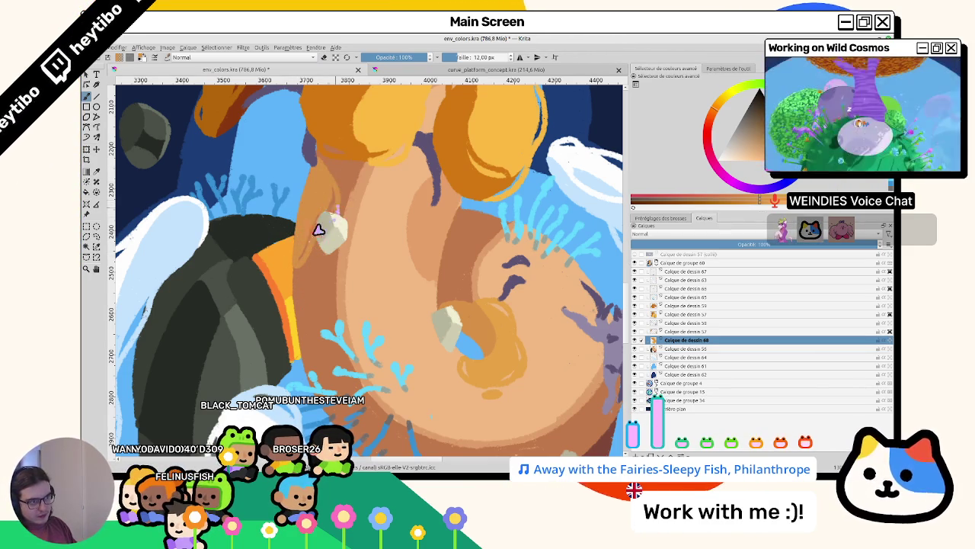
Darken the orange ring with a stroke and enlarge the brush while rotating the view
mouse_move(294, 235)
mouse_down()
mouse_move(387, 323)
mouse_move(409, 298)
mouse_move(374, 344)
mouse_up()
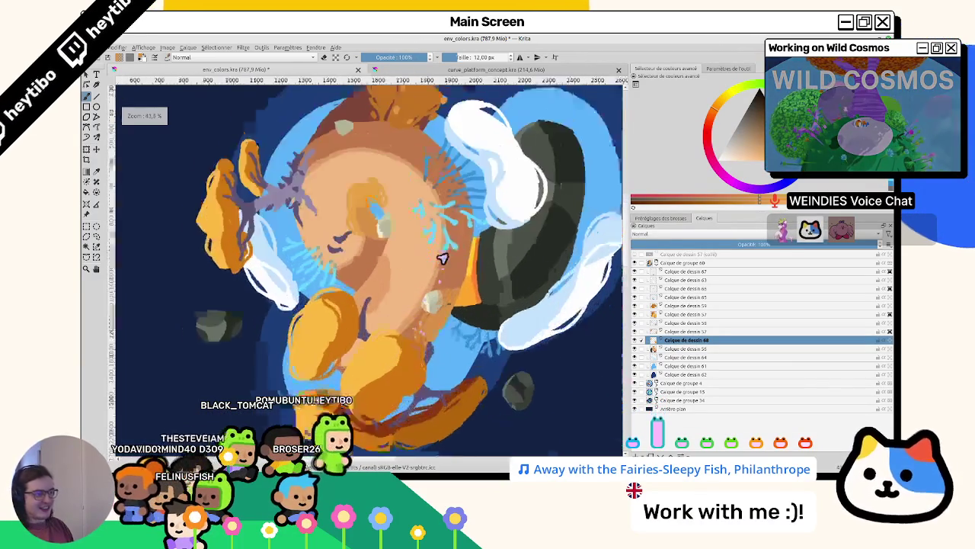
mouse_move(429, 312)
mouse_down()
mouse_move(432, 361)
mouse_move(405, 211)
mouse_move(378, 173)
mouse_move(320, 232)
mouse_up()
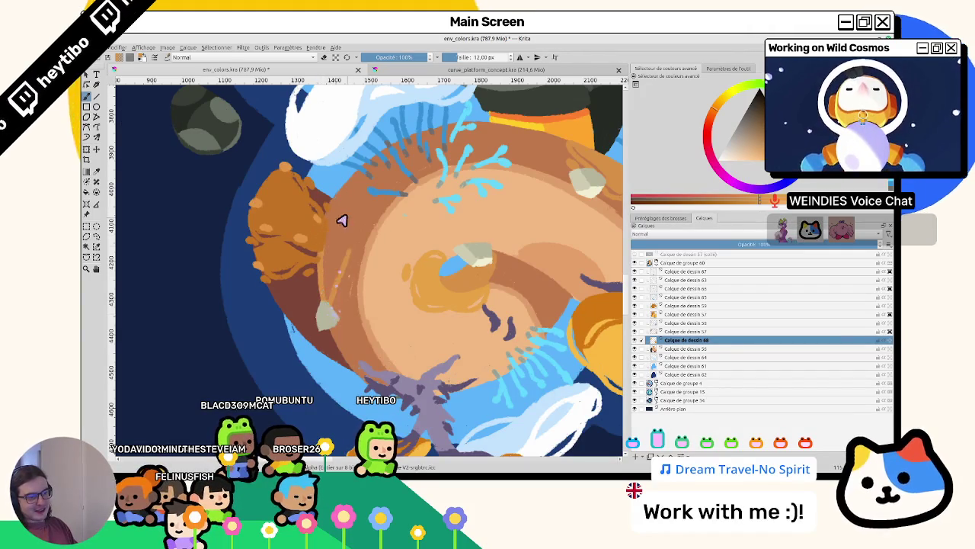
mouse_move(338, 261)
mouse_down()
mouse_move(326, 206)
mouse_move(316, 233)
mouse_up()
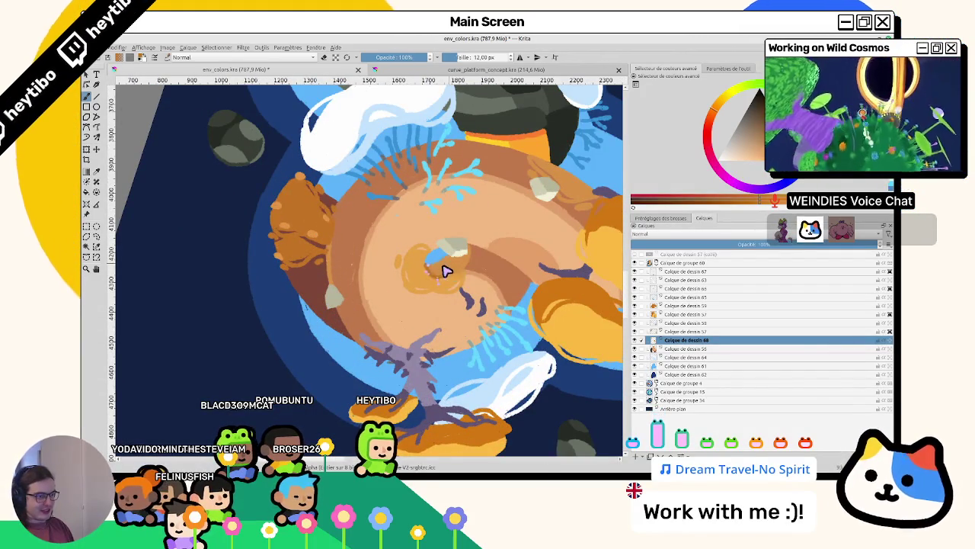
scroll(468, 265, up, 2)
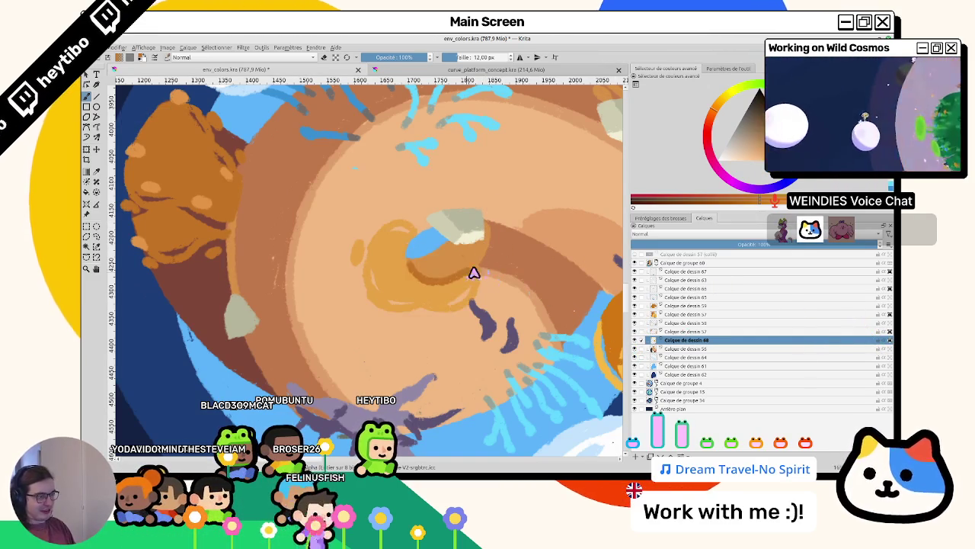
drag(481, 221, 417, 273)
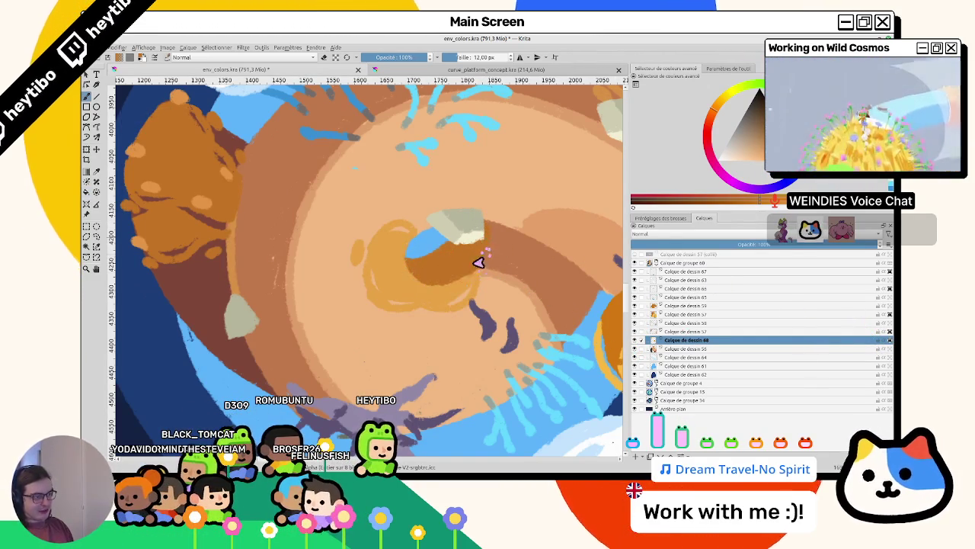
scroll(323, 312, down, 5)
scroll(327, 239, up, 4)
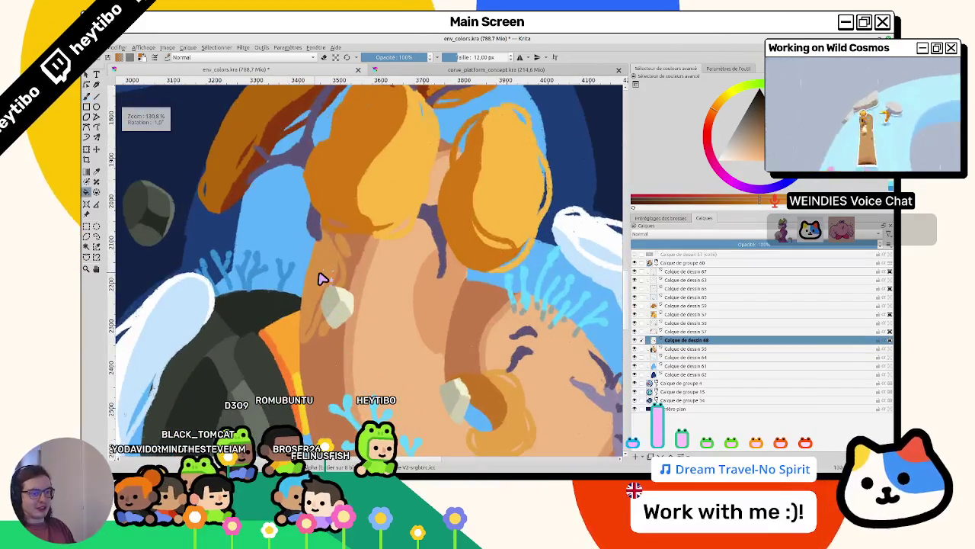
drag(318, 276, 323, 285)
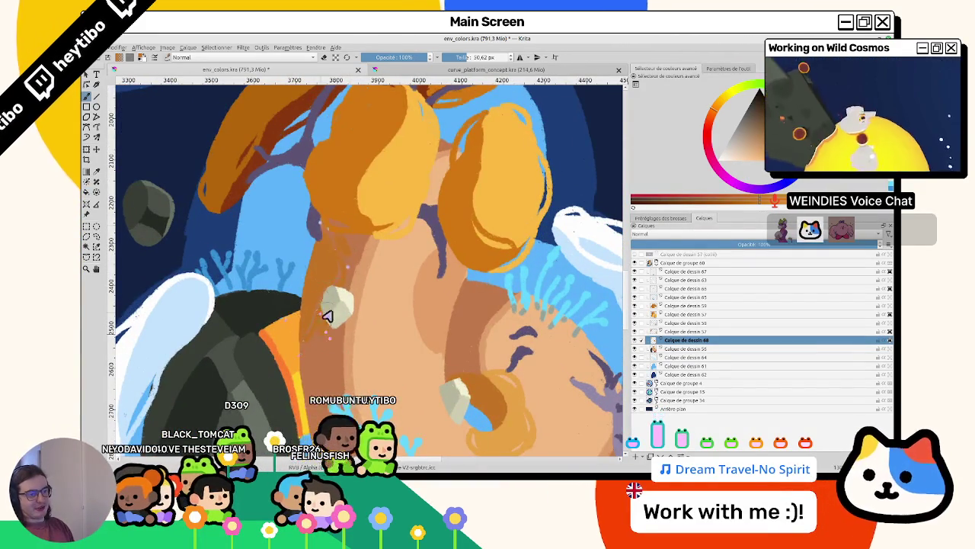
scroll(322, 330, down, 5)
scroll(378, 341, up, 4)
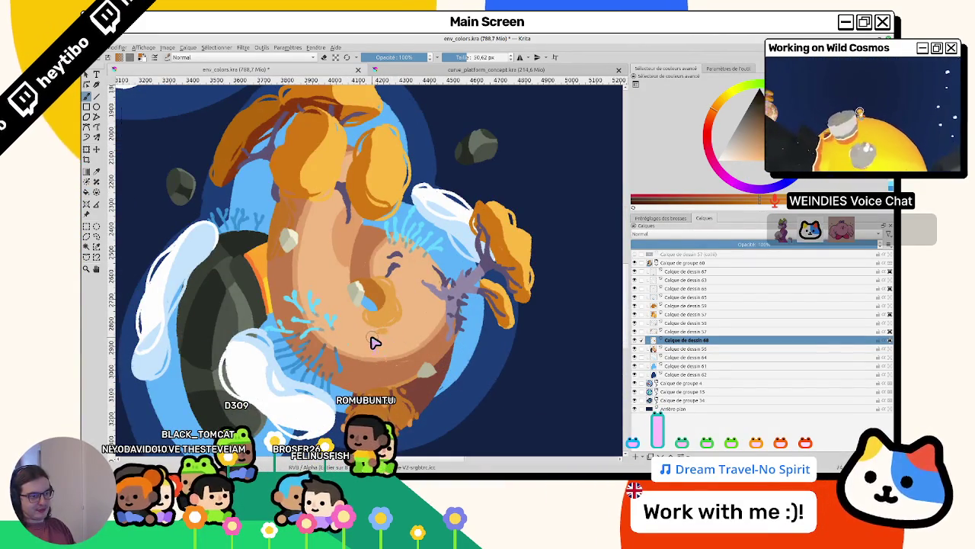
drag(384, 362, 394, 328)
mouse_move(391, 381)
mouse_down()
mouse_move(453, 279)
mouse_move(331, 242)
mouse_up()
key(5)
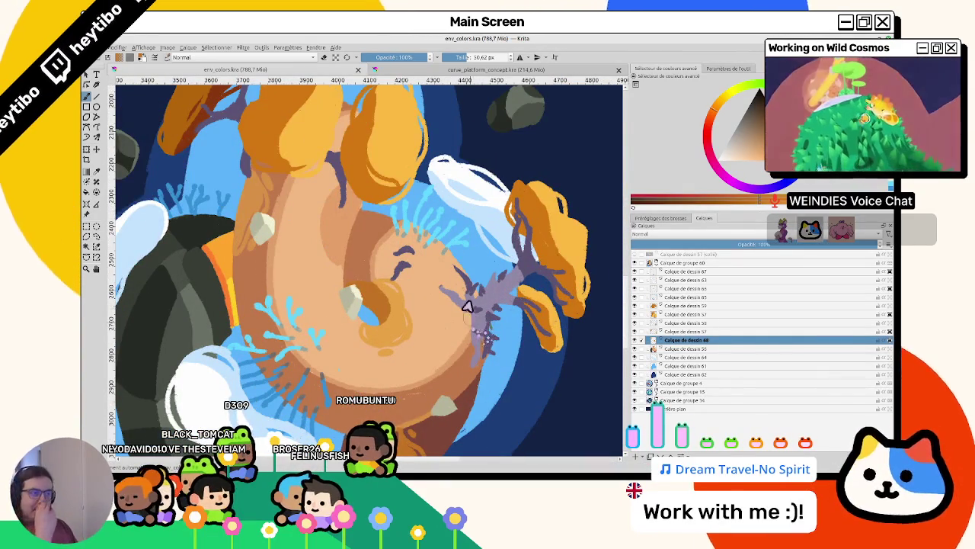
Show the hidden layer, pick dark grey-green, paint the rock, and shrink the brush to 12 px
mouse_move(389, 267)
mouse_down()
mouse_move(384, 331)
mouse_move(388, 297)
mouse_up()
click(634, 313)
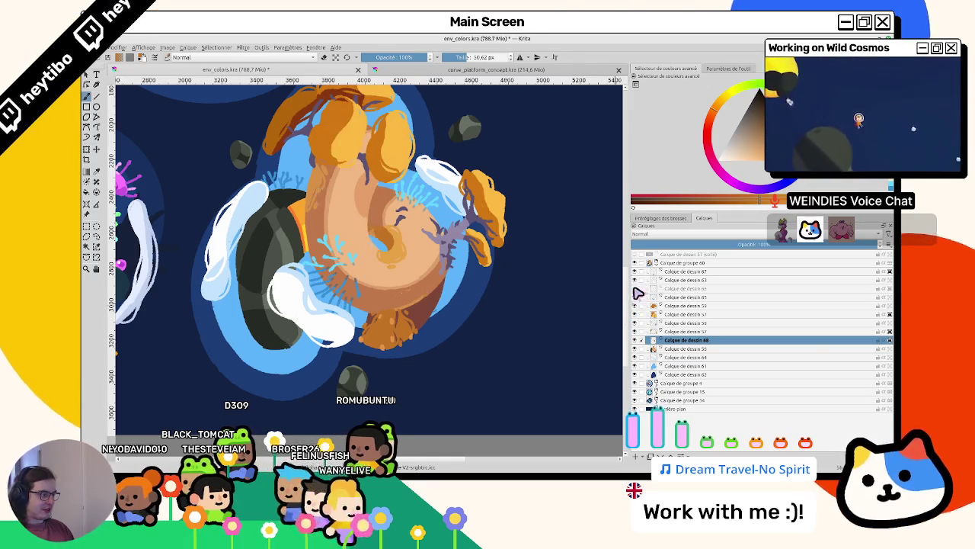
click(686, 288)
ctrl+click(270, 230)
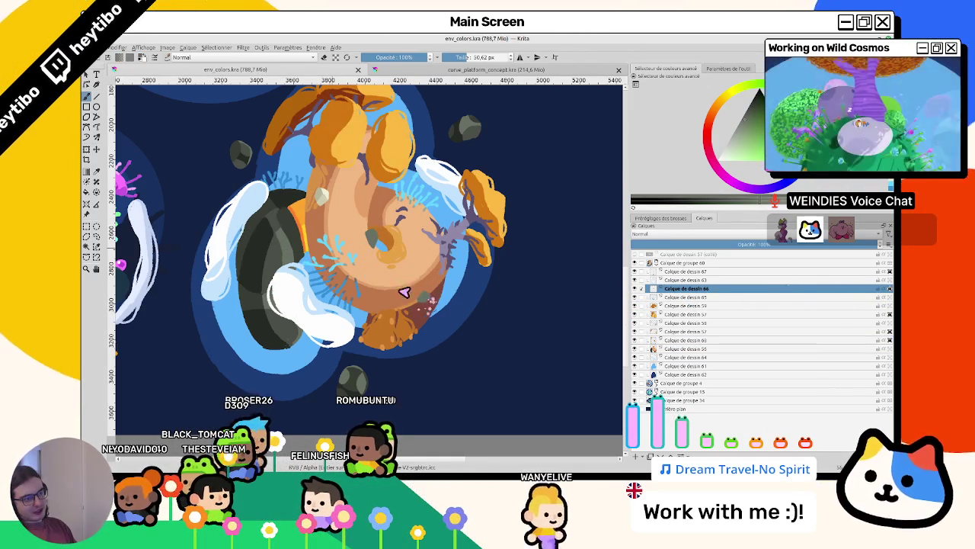
drag(301, 213, 267, 250)
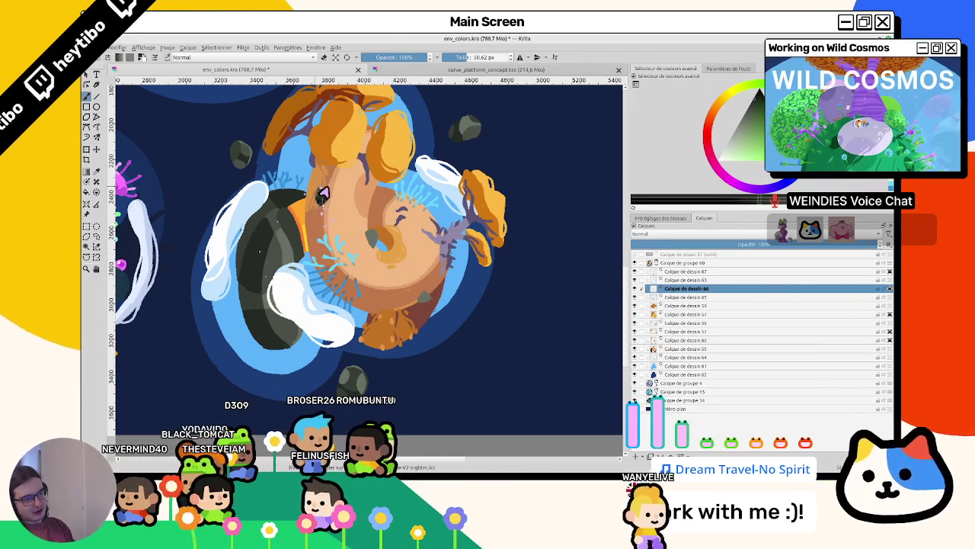
key(e)
scroll(313, 158, up, 5)
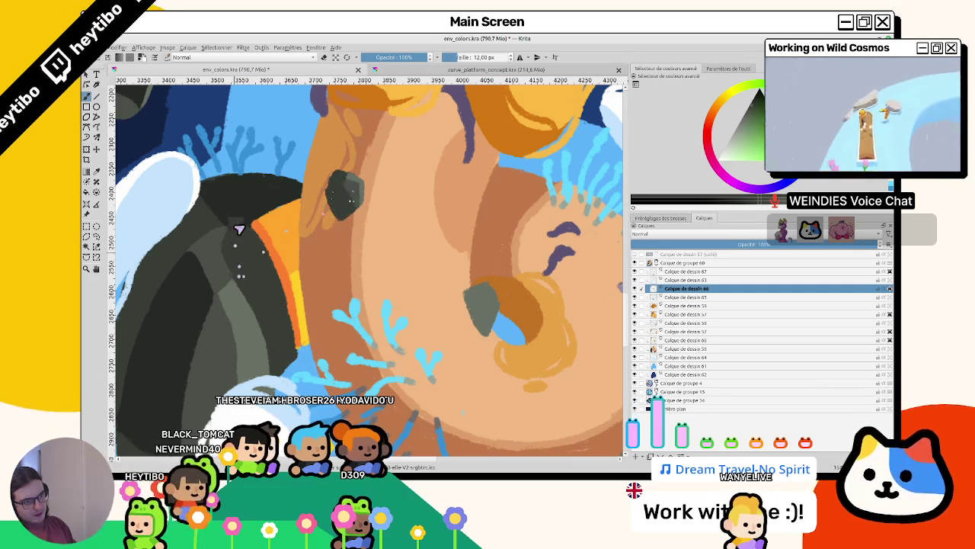
Dab pale speckles onto the dark grey rock with the 12 px brush and zoom to check
drag(341, 183, 352, 190)
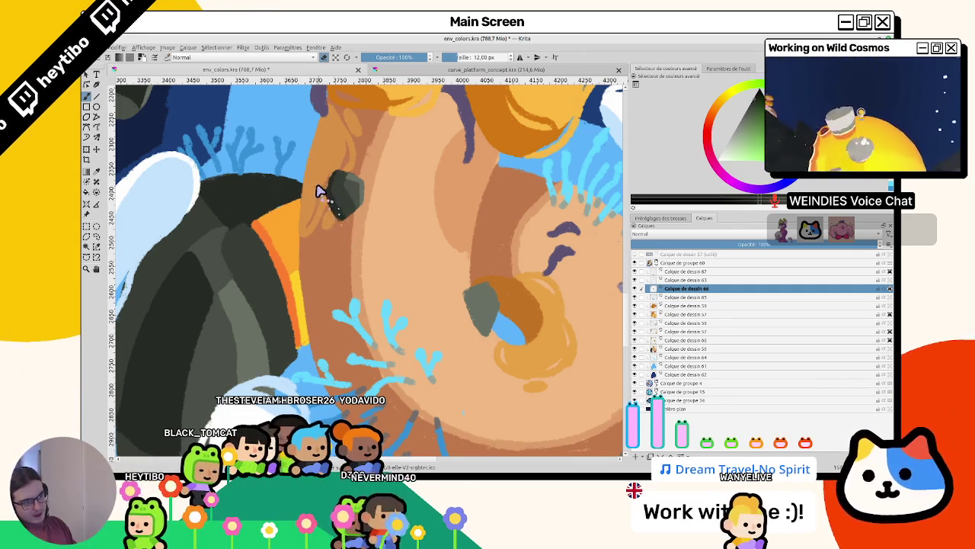
scroll(335, 204, down, 5)
scroll(337, 210, up, 4)
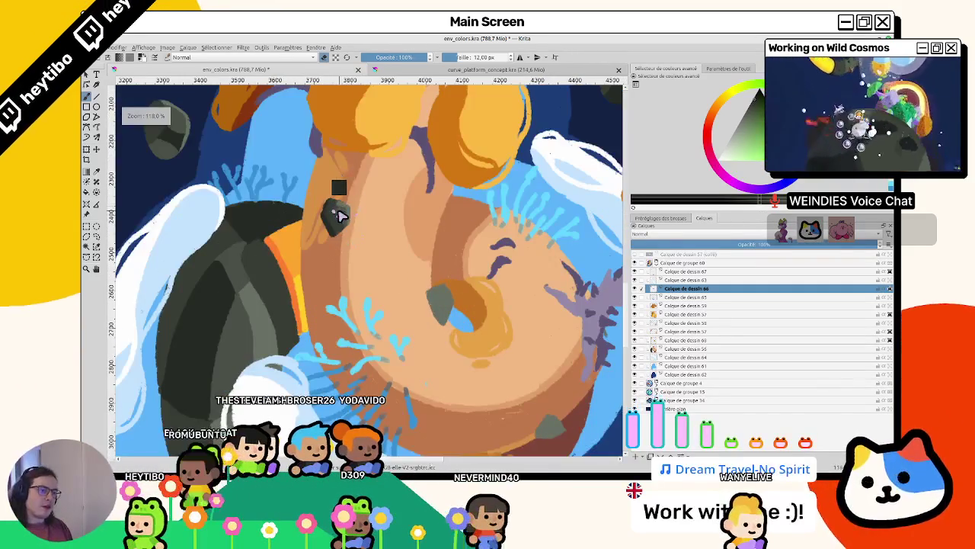
scroll(339, 214, up, 3)
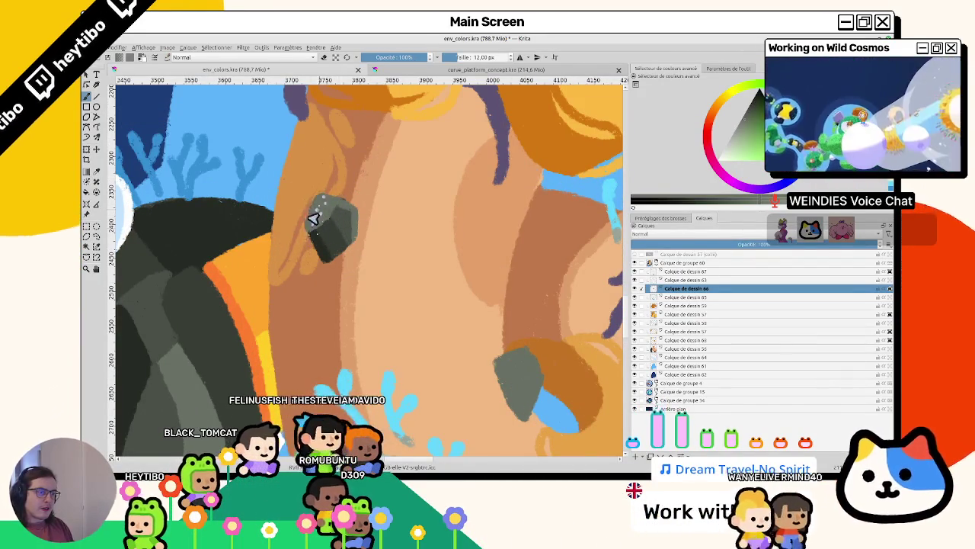
scroll(316, 209, down, 5)
scroll(279, 291, up, 5)
scroll(283, 331, down, 5)
scroll(369, 180, up, 5)
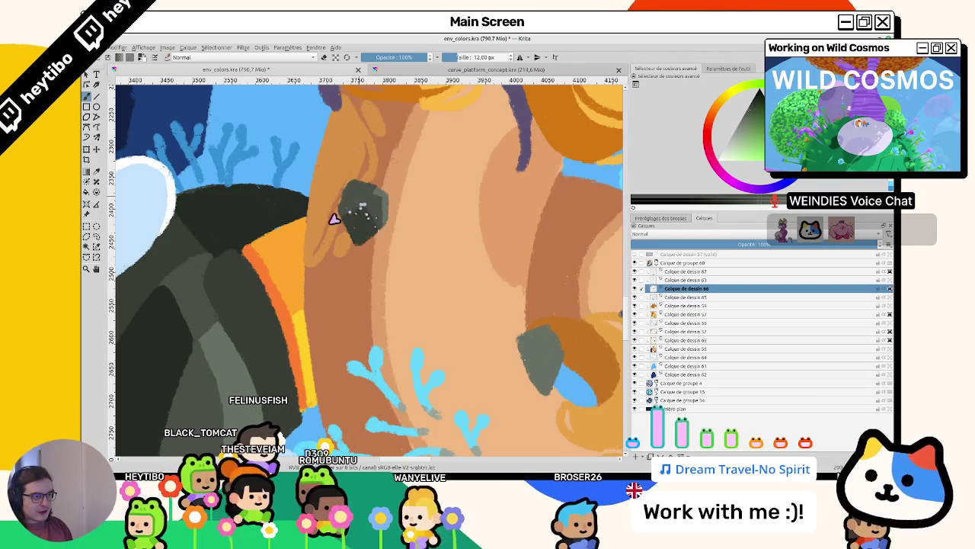
scroll(331, 285, down, 5)
scroll(314, 255, up, 5)
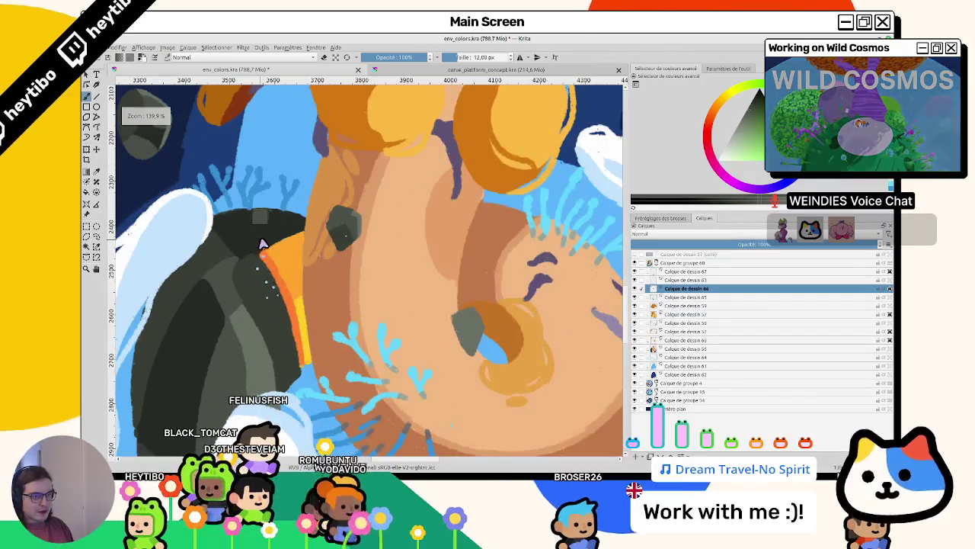
scroll(348, 225, up, 2)
scroll(338, 320, down, 5)
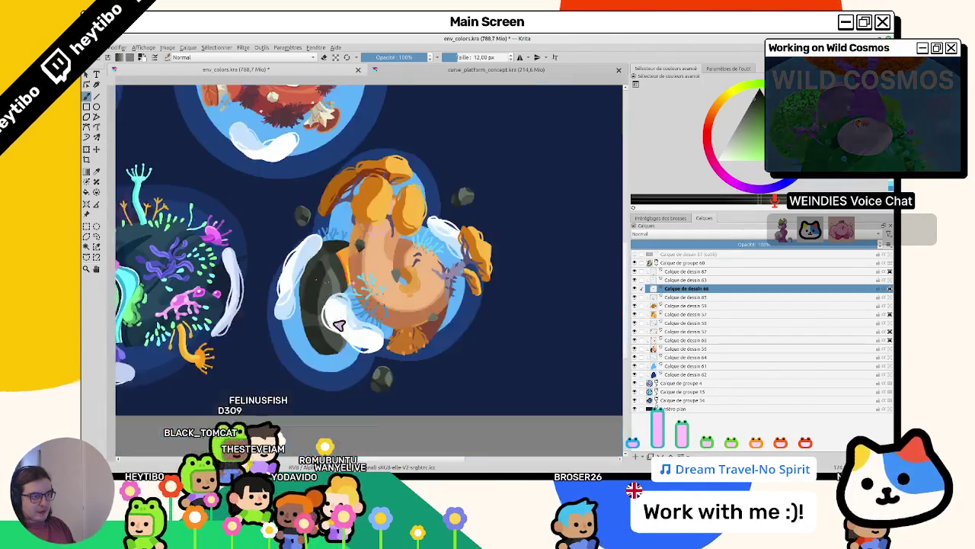
Paint over the brown patch with dark blue and erase stray paint around the small rock
scroll(370, 233, up, 4)
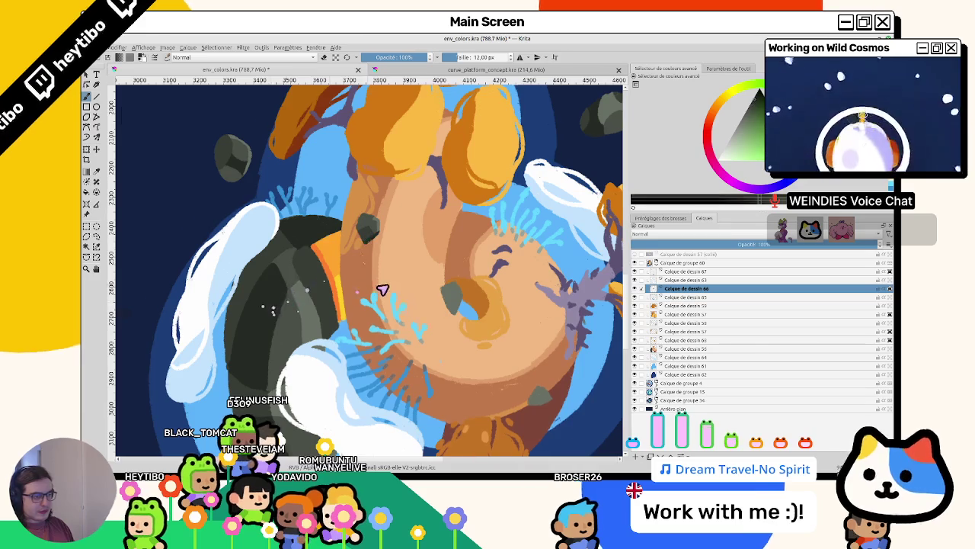
scroll(358, 292, up, 2)
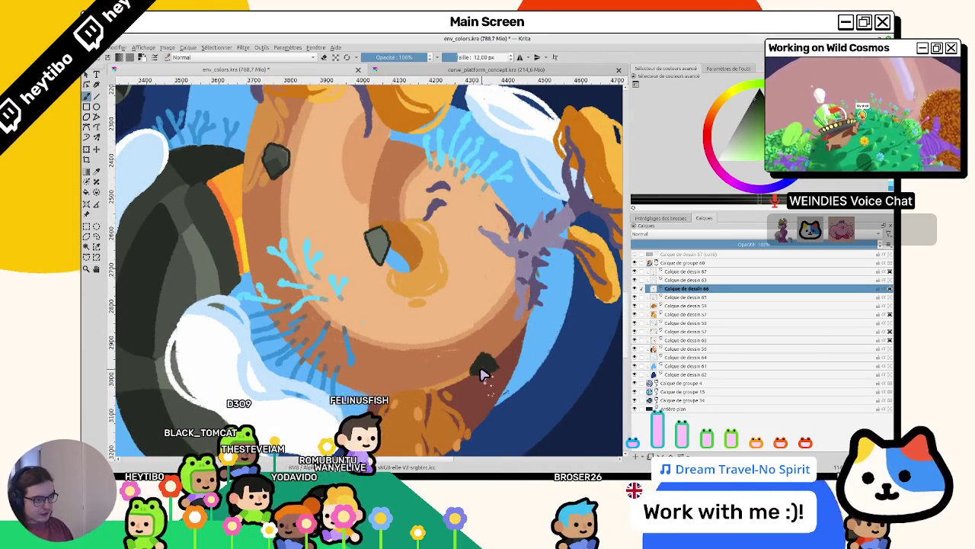
drag(480, 375, 490, 366)
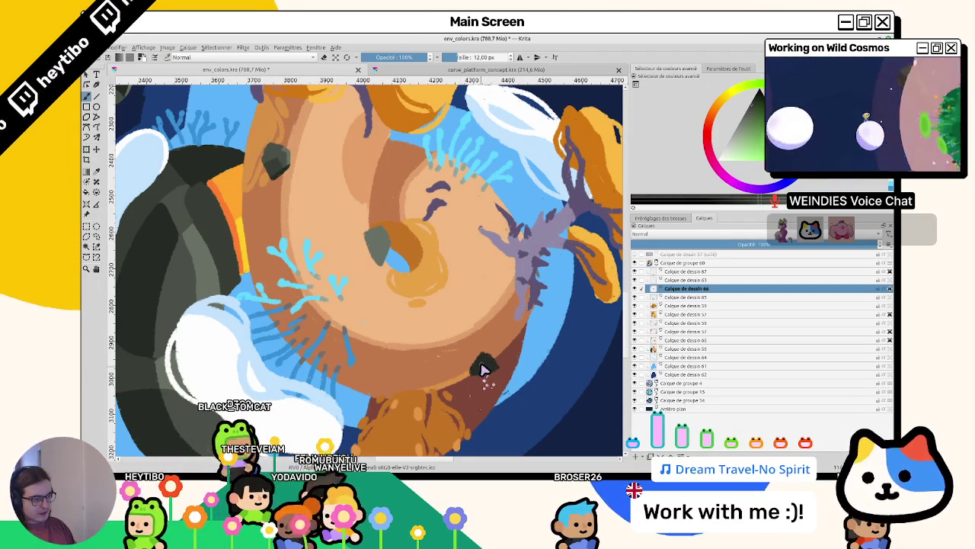
key(e)
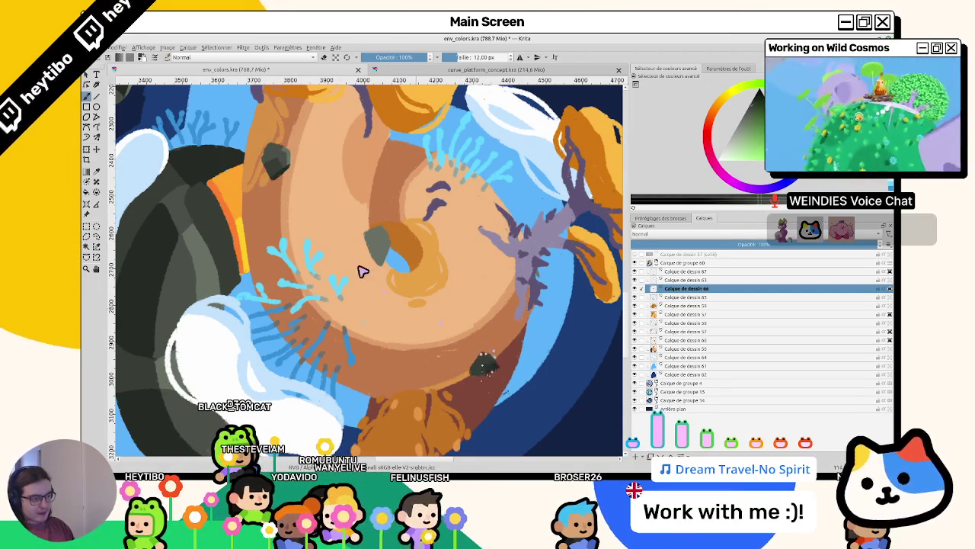
drag(509, 363, 509, 373)
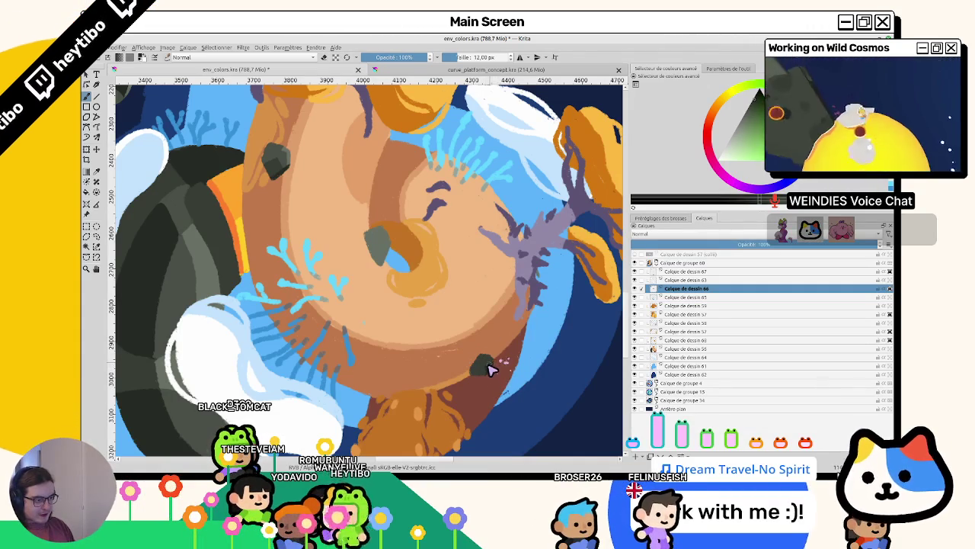
Try extending the rock with dark paint, undo it, and rotate the view back to its original angle
scroll(304, 228, up, 2)
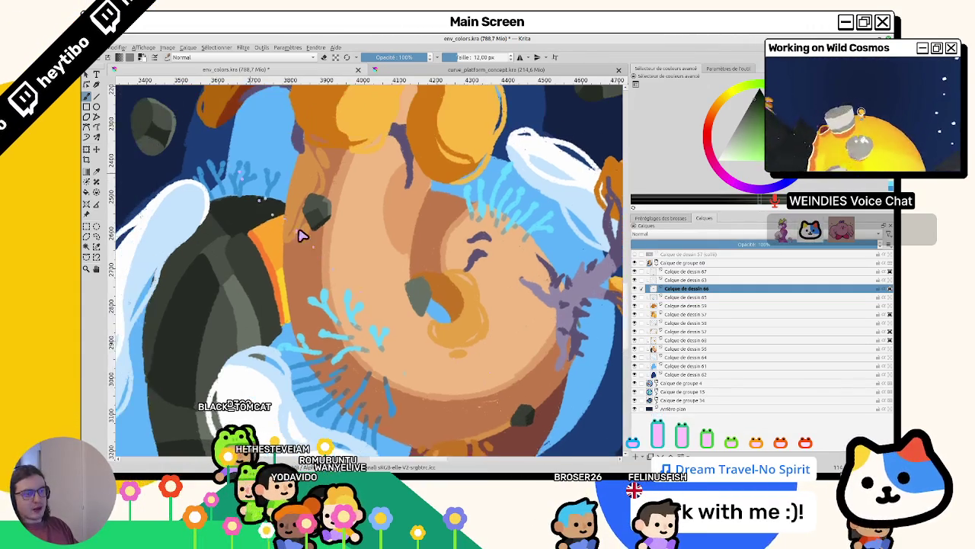
scroll(366, 254, down, 2)
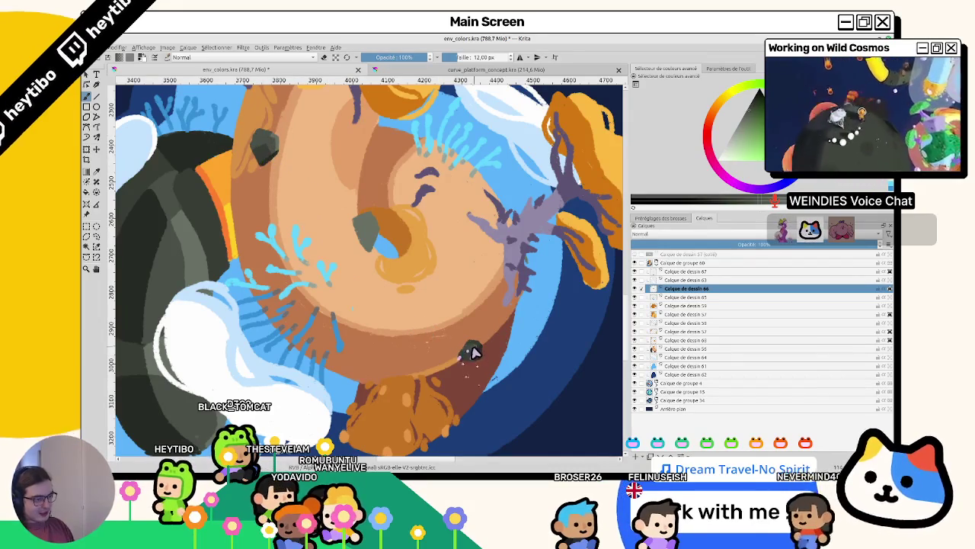
drag(463, 343, 451, 362)
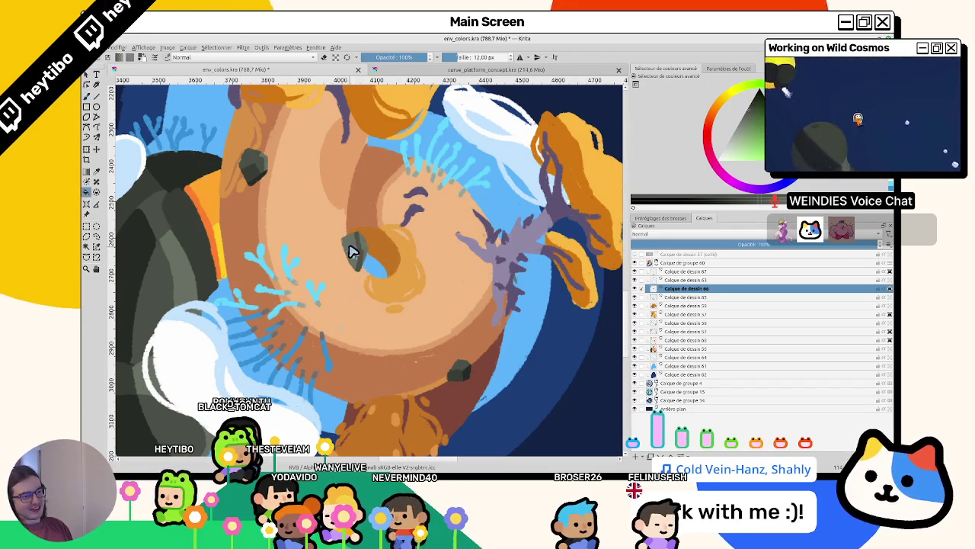
drag(358, 256, 364, 245)
key(ctrl+z)
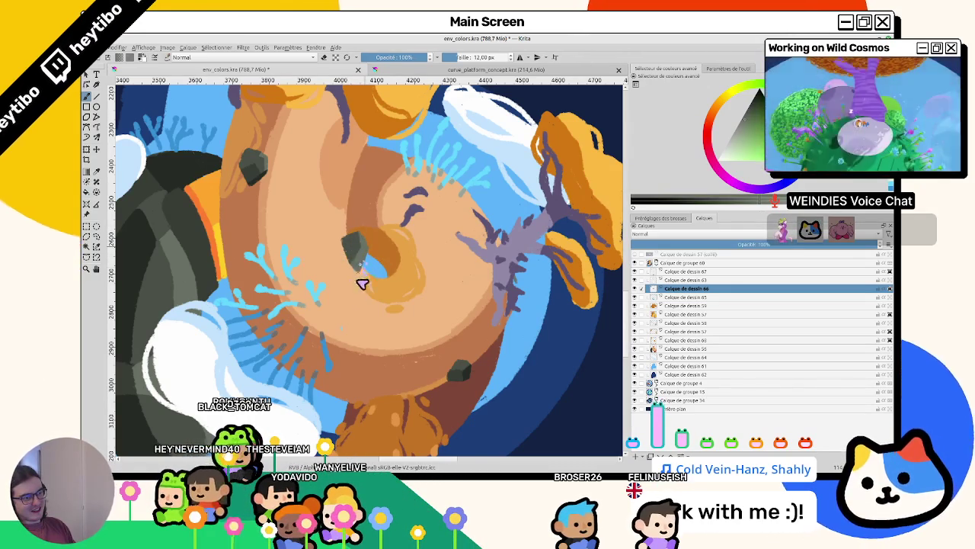
drag(345, 294, 345, 272)
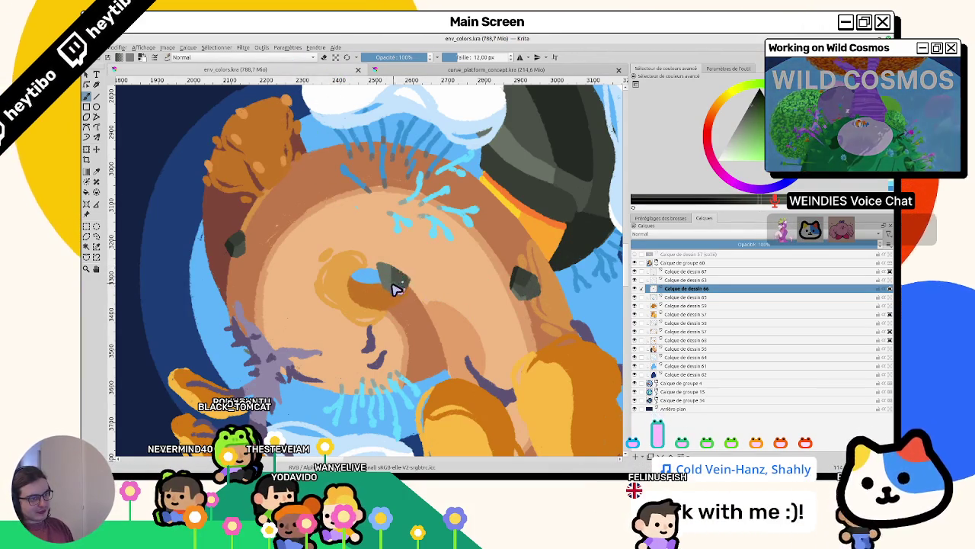
drag(404, 282, 311, 283)
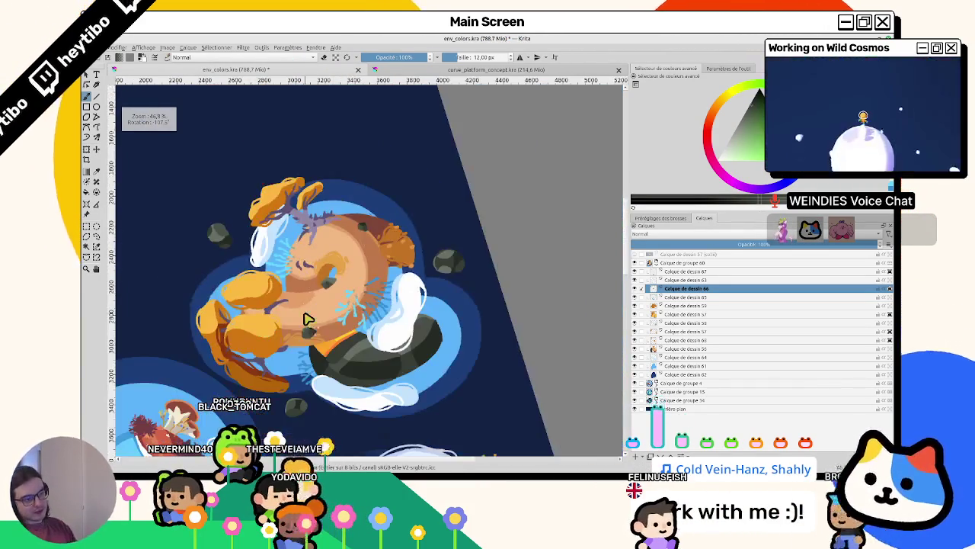
mouse_move(308, 318)
mouse_down()
mouse_move(384, 331)
mouse_move(384, 354)
mouse_move(394, 333)
mouse_up()
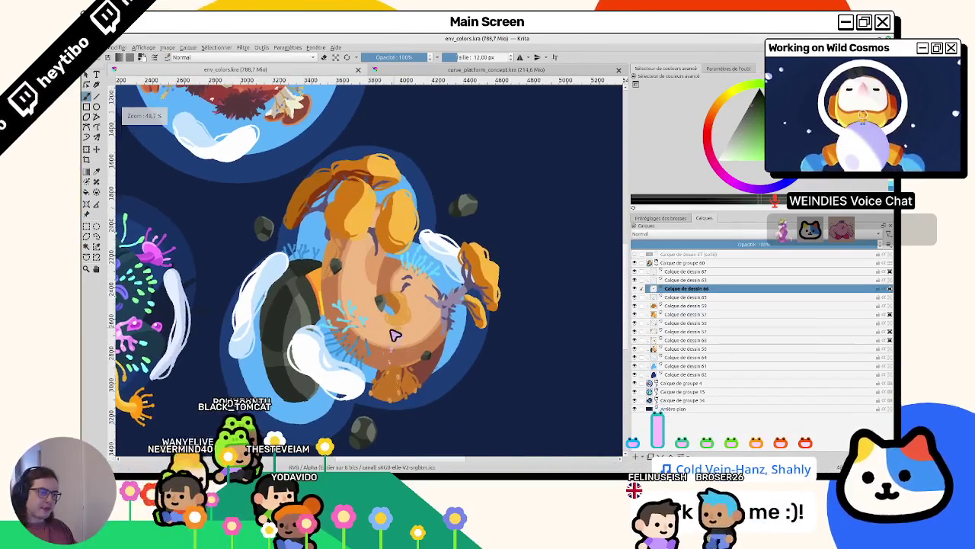
Select the collapsed orange planet group and move the planet toward the top of the image
click(644, 262)
click(682, 263)
key(2)
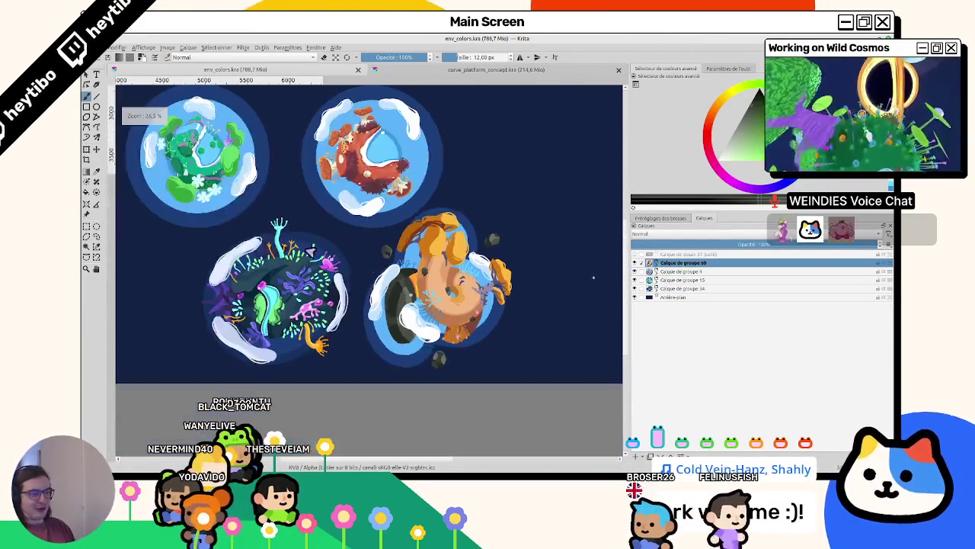
mouse_move(403, 277)
mouse_down()
mouse_move(472, 292)
mouse_move(593, 274)
mouse_up()
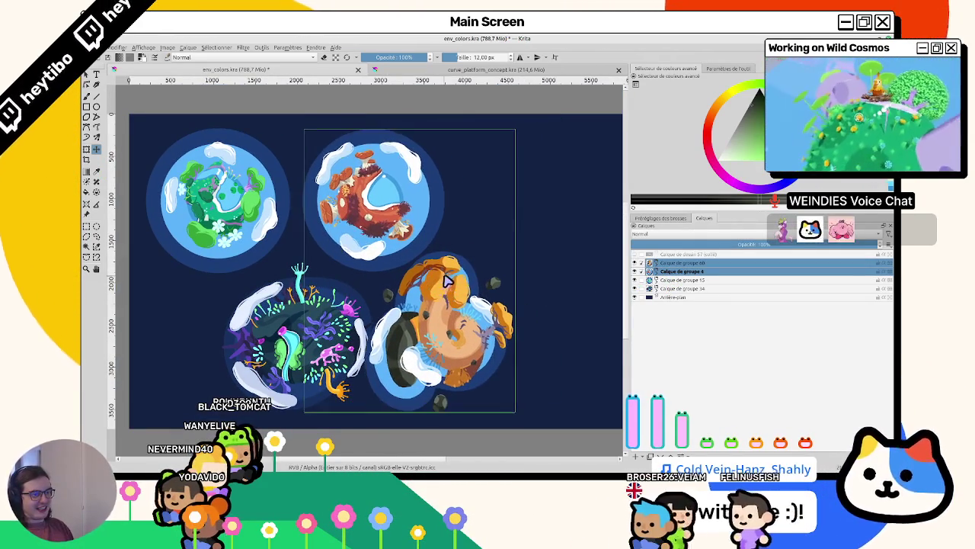
drag(444, 281, 469, 296)
click(686, 290)
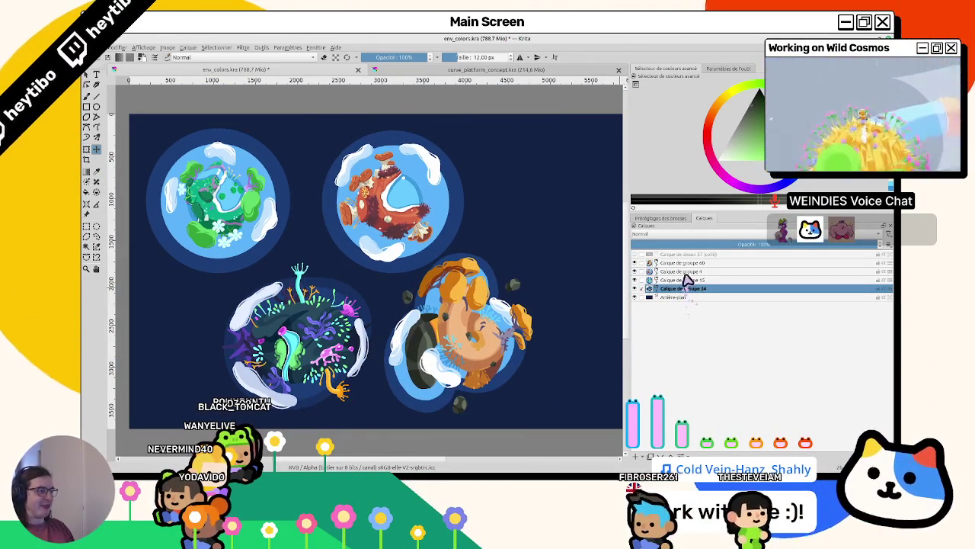
click(682, 262)
mouse_move(459, 328)
mouse_down()
mouse_move(320, 301)
mouse_move(538, 232)
mouse_move(470, 226)
mouse_up()
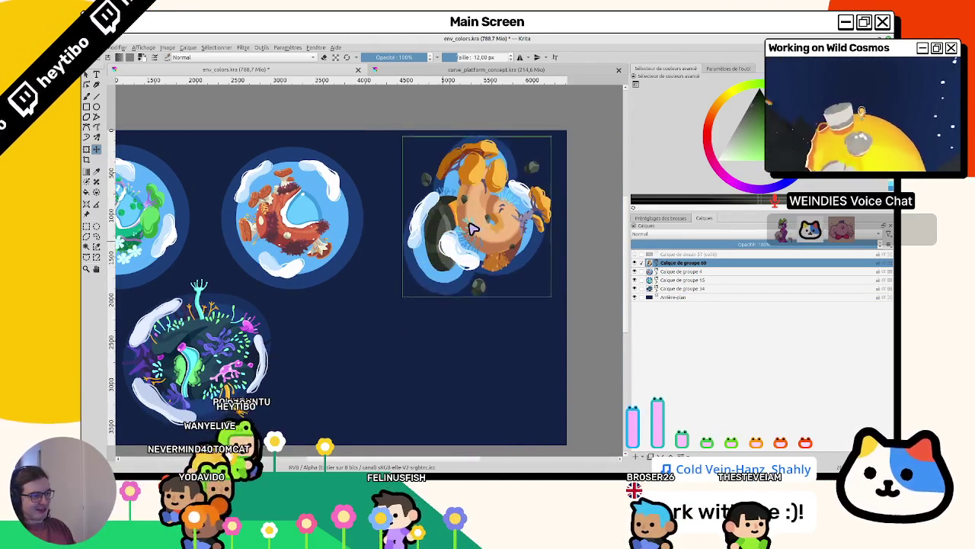
drag(470, 226, 413, 285)
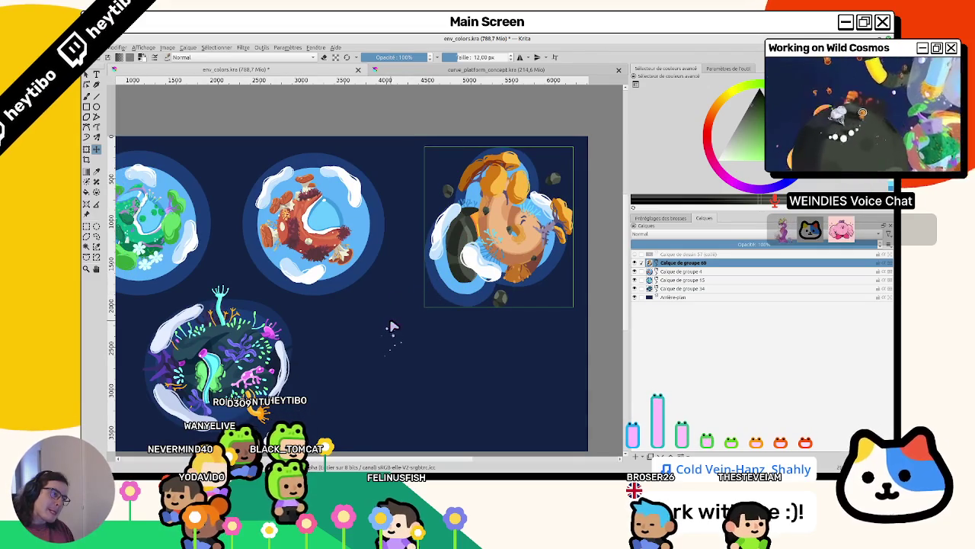
click(635, 264)
click(635, 263)
Place the orange planet top right, checking the composition in a mirrored view
key(m)
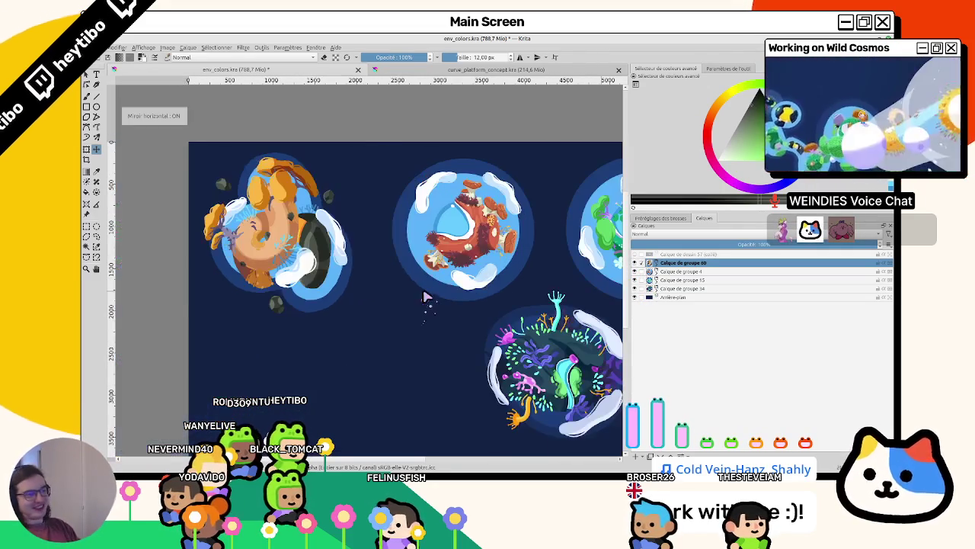
scroll(425, 297, up, 5)
scroll(429, 298, down, 5)
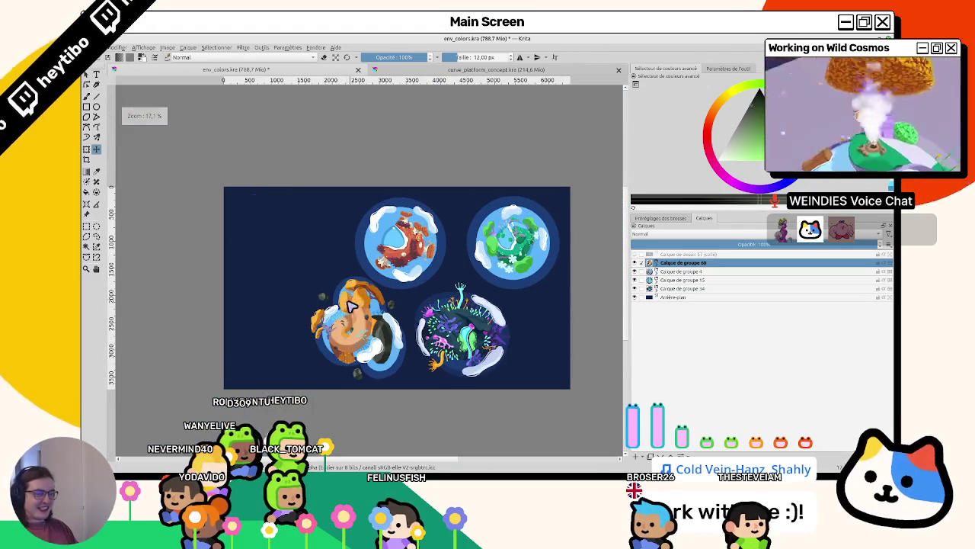
drag(352, 305, 295, 221)
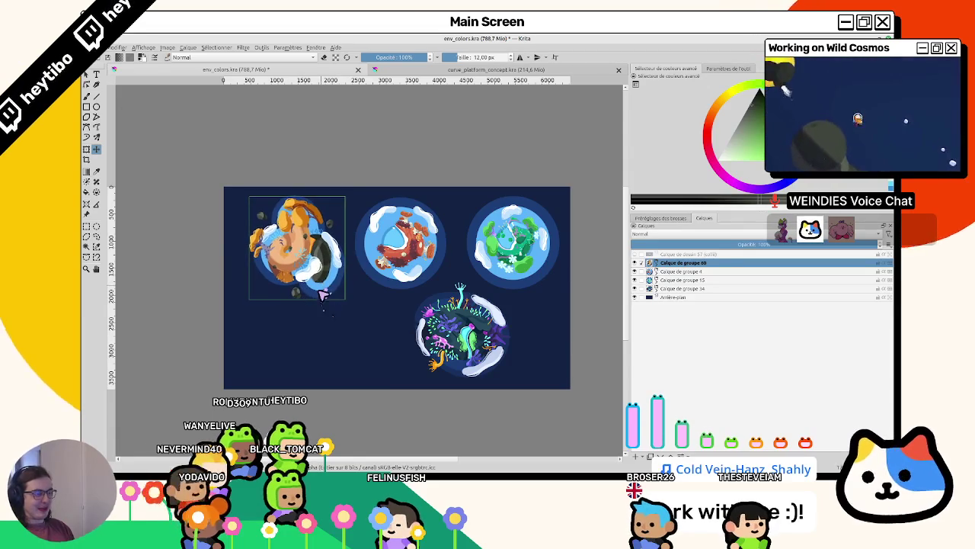
scroll(322, 296, up, 5)
scroll(323, 295, down, 3)
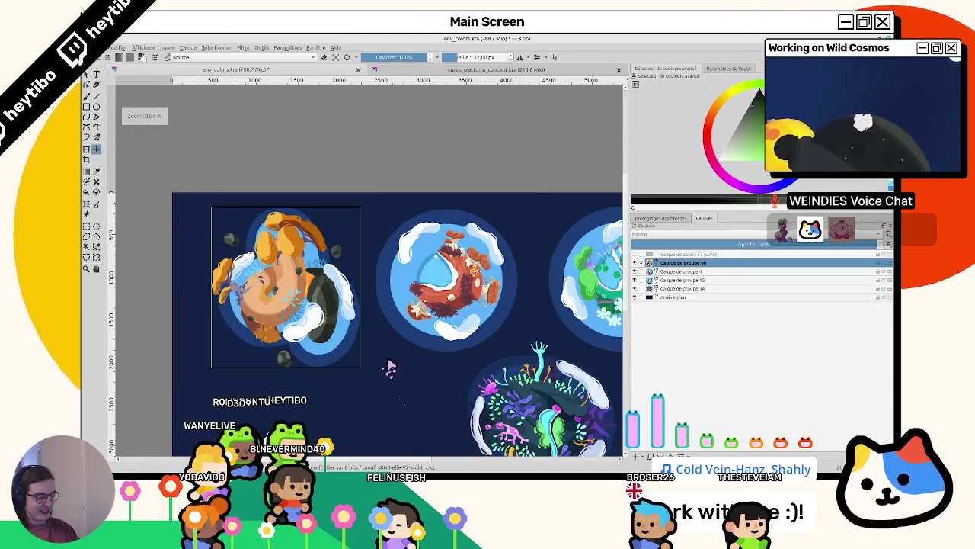
key(m)
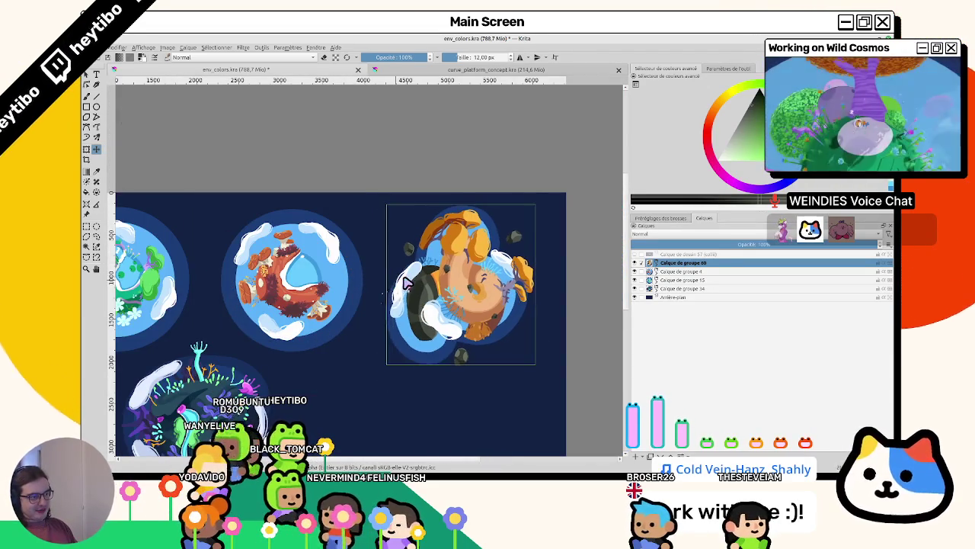
scroll(365, 294, down, 2)
Move the red planet below the orange one and nudge the green planet slightly down
click(678, 288)
mouse_move(382, 358)
mouse_down()
mouse_move(316, 373)
mouse_move(480, 336)
mouse_move(350, 321)
mouse_up()
key(ctrl+z)
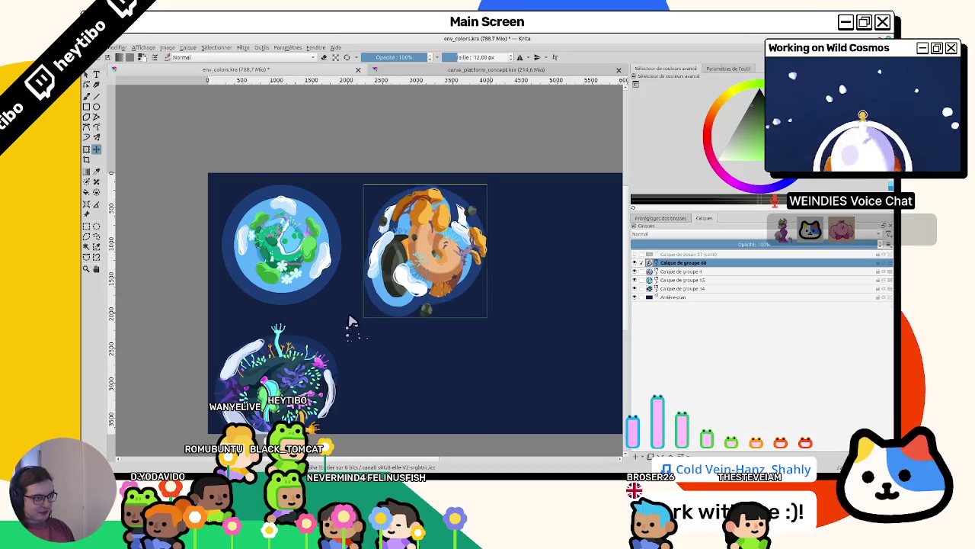
click(682, 271)
drag(513, 314, 510, 446)
scroll(439, 329, down, 1)
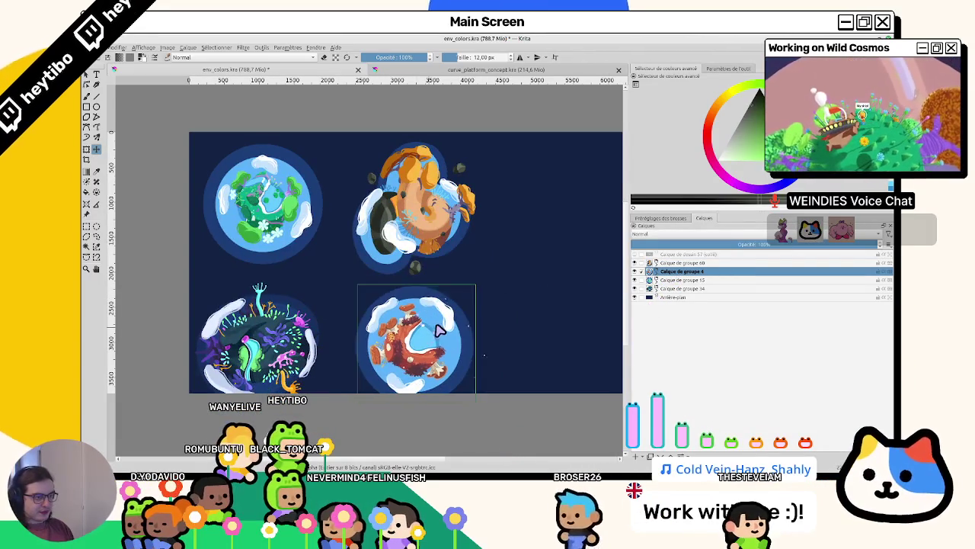
mouse_move(440, 329)
mouse_down()
mouse_move(425, 334)
mouse_move(433, 343)
mouse_up()
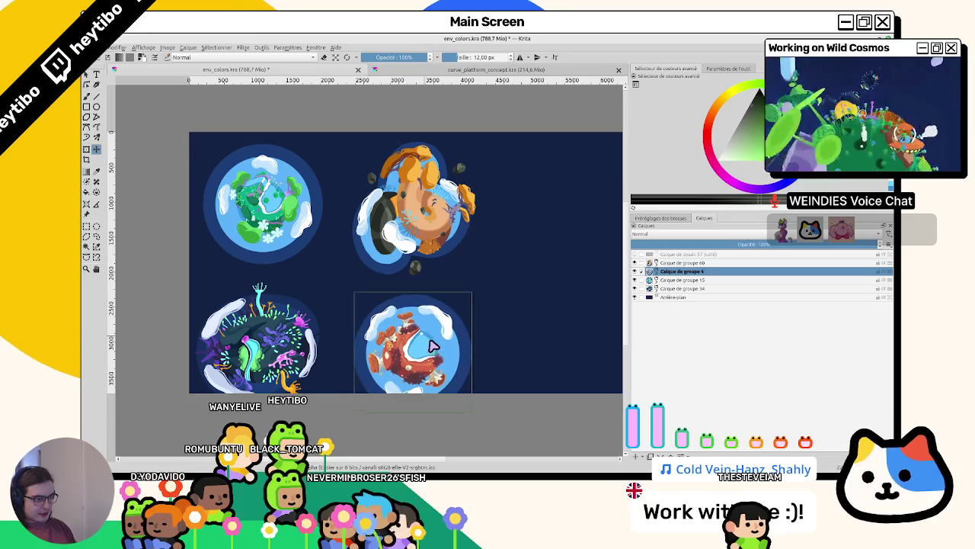
click(682, 280)
drag(340, 273, 343, 284)
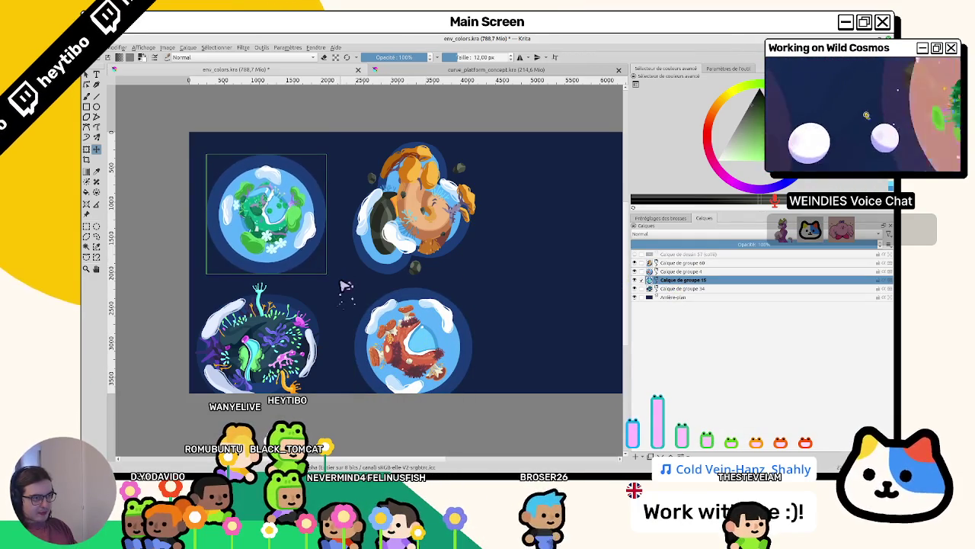
scroll(344, 285, down, 2)
Crop the image to a square and fill the background's white strips with navy
mouse_move(233, 170)
mouse_down()
mouse_move(426, 392)
mouse_move(453, 387)
mouse_up()
key(Return)
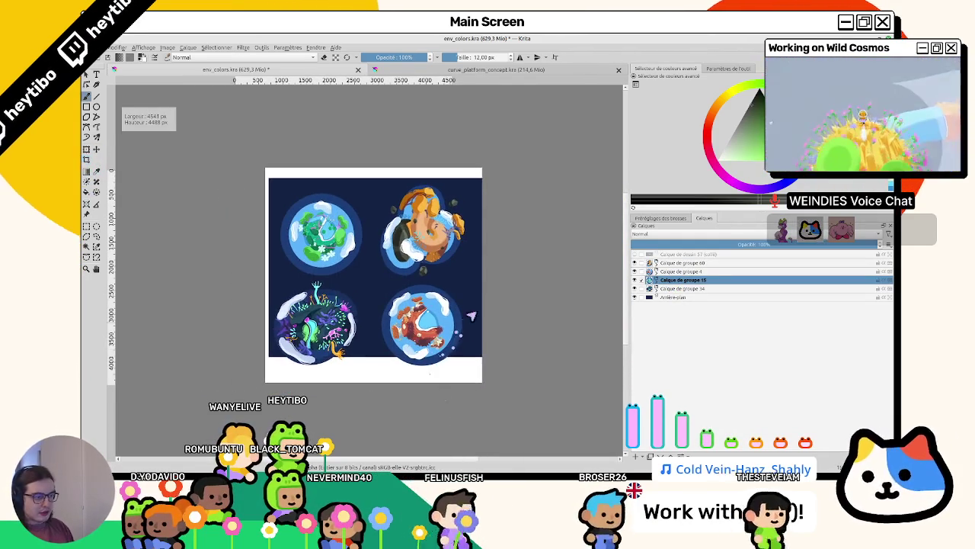
click(674, 296)
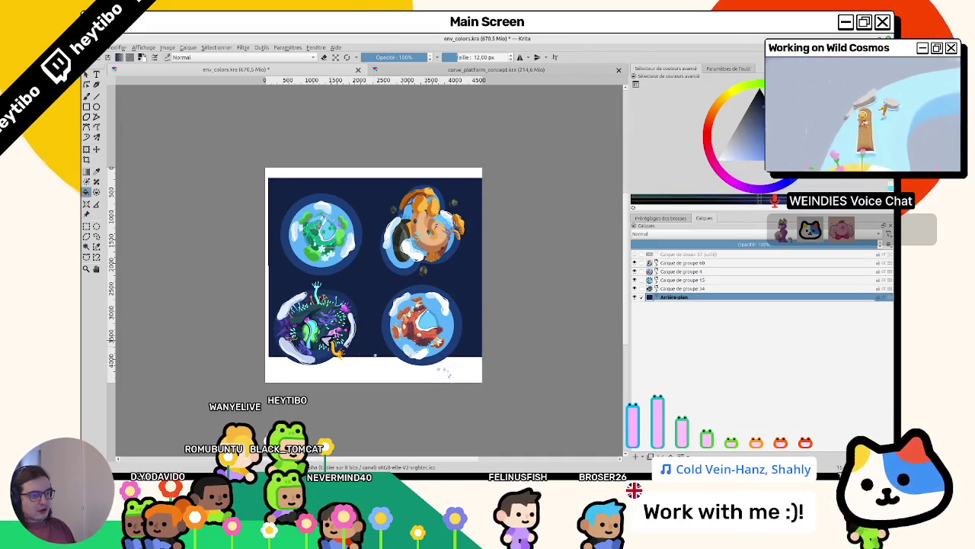
click(324, 370)
Recentre the view and nudge the coral planet slightly right
scroll(331, 366, up, 5)
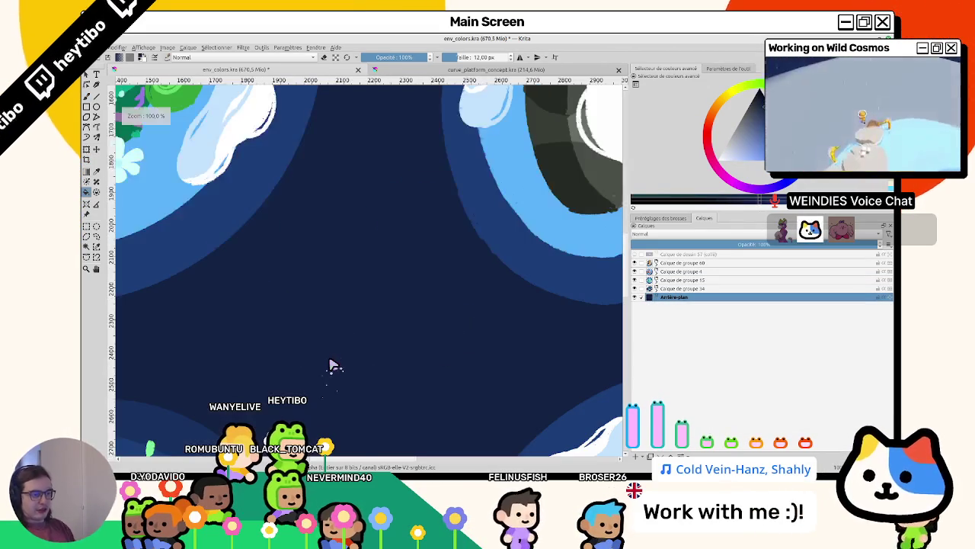
scroll(403, 327, down, 3)
key(m)
key(m)
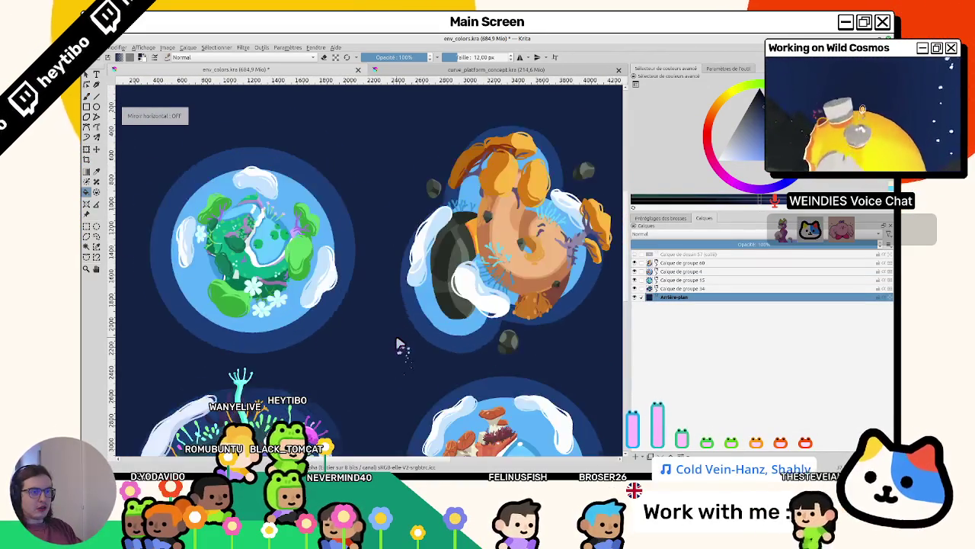
scroll(399, 343, down, 2)
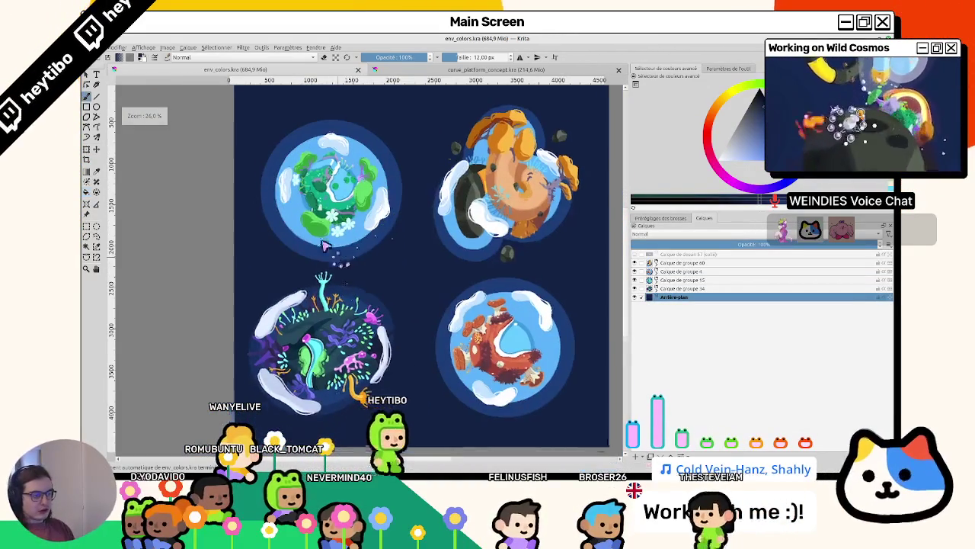
drag(369, 241, 339, 214)
click(659, 279)
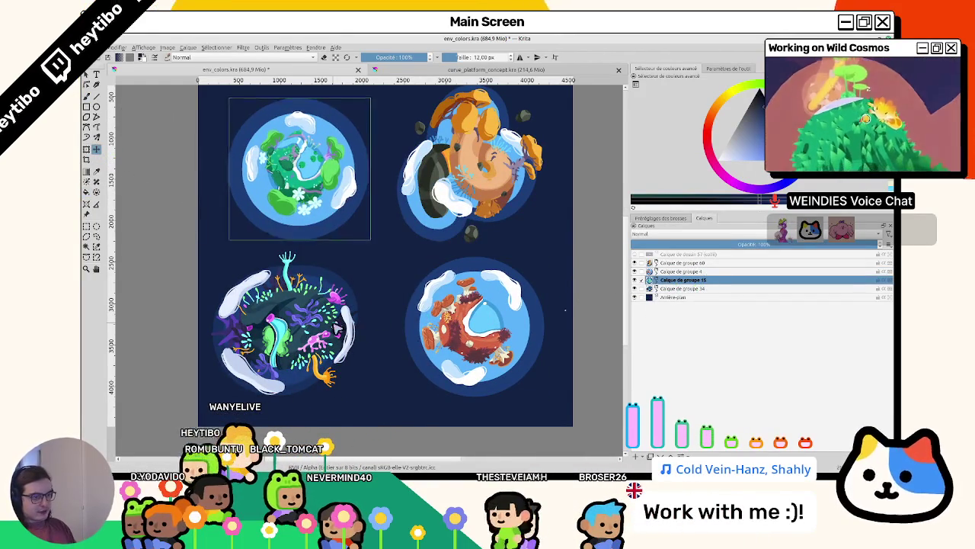
click(682, 288)
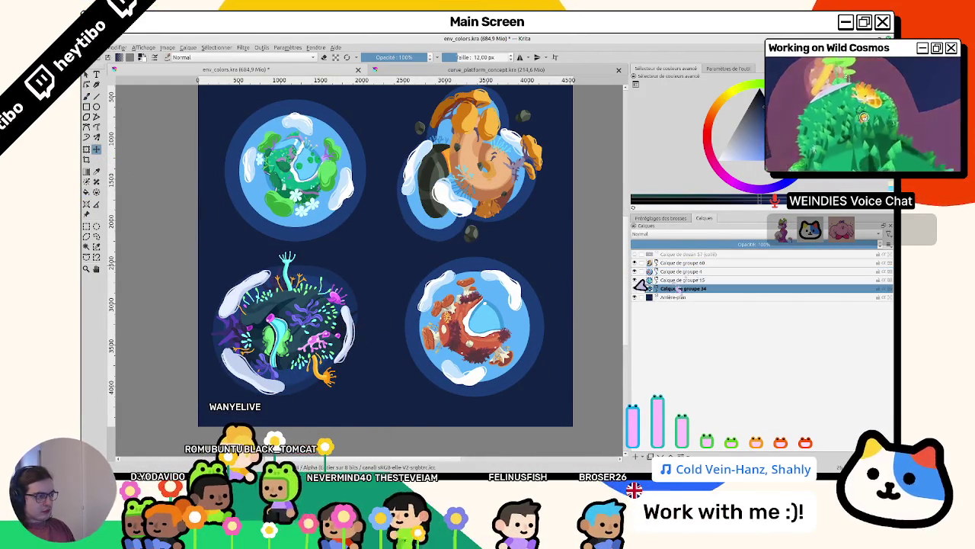
drag(392, 330, 394, 335)
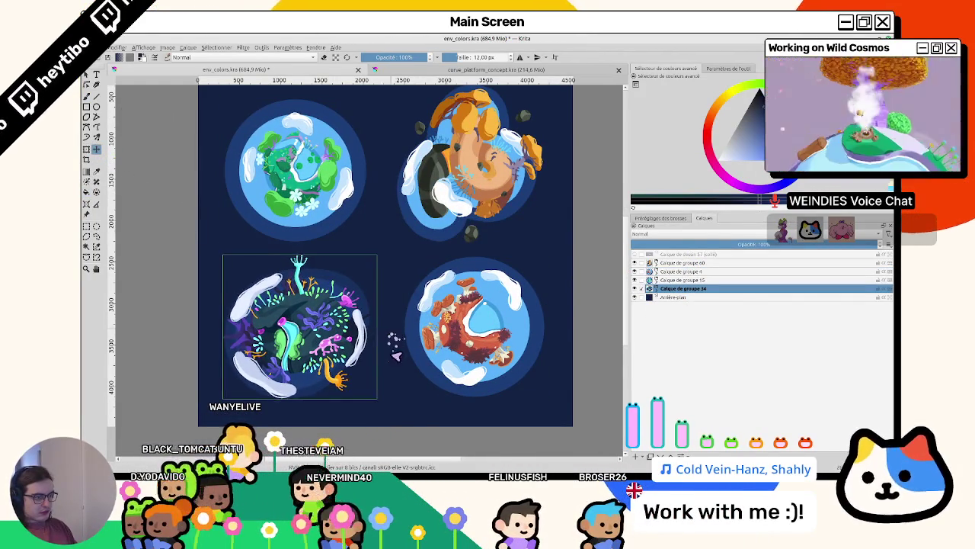
Nudge the orange planet up and the red planet down, then drop the logo onto the canvas
scroll(391, 338, up, 2)
click(544, 275)
drag(544, 274, 544, 272)
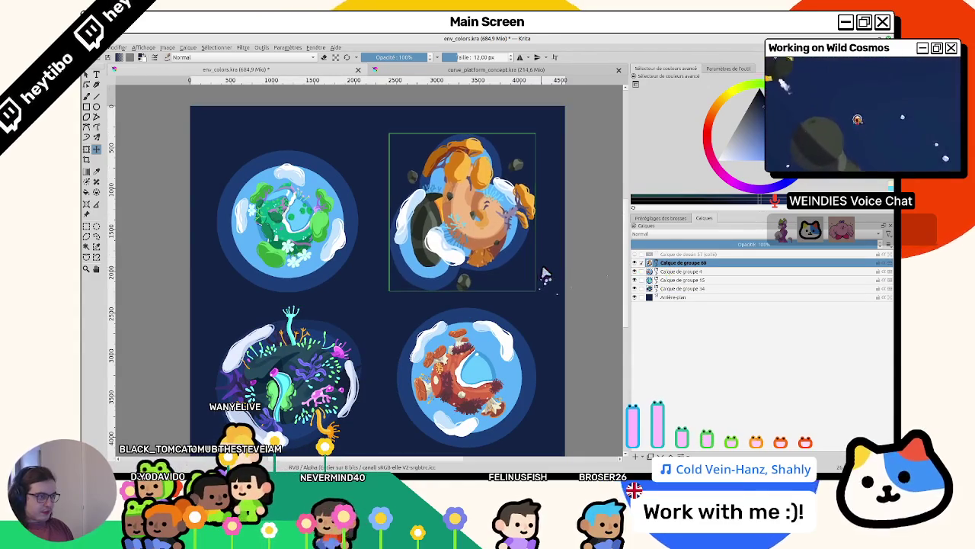
click(685, 280)
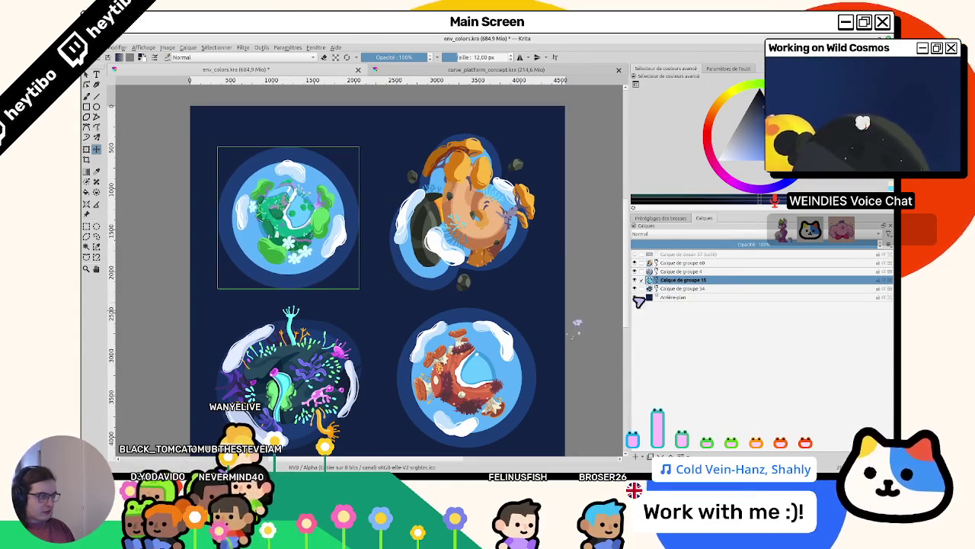
click(711, 271)
drag(565, 352, 556, 368)
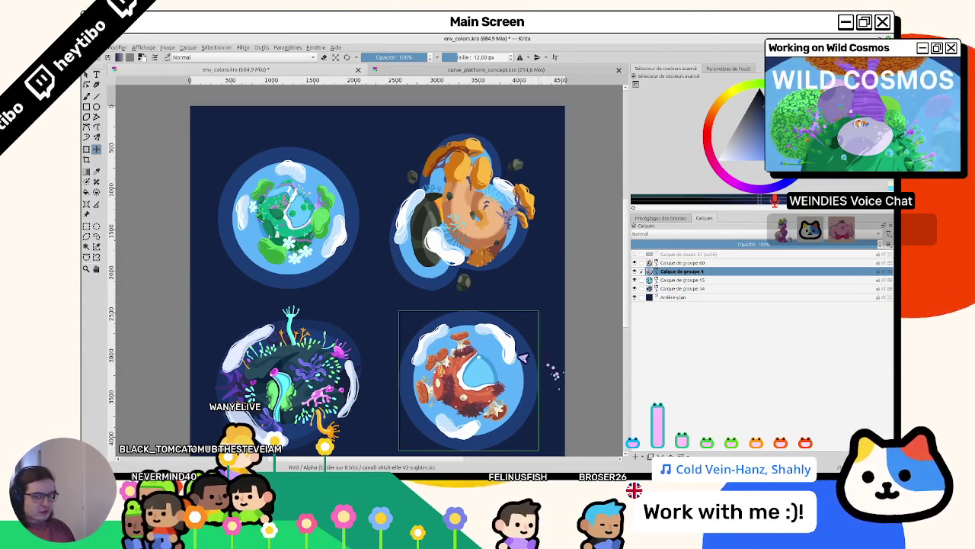
key(minus)
click(651, 297)
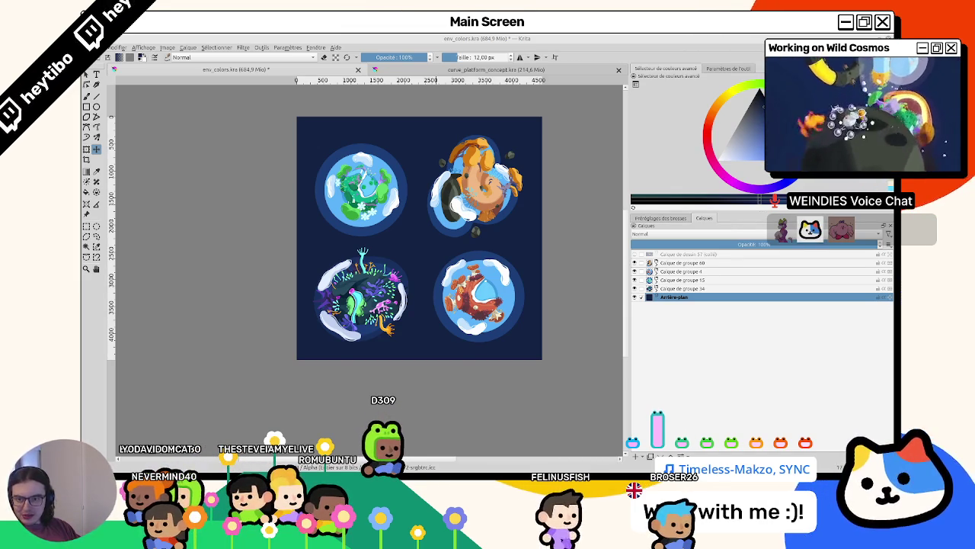
right_click(392, 355)
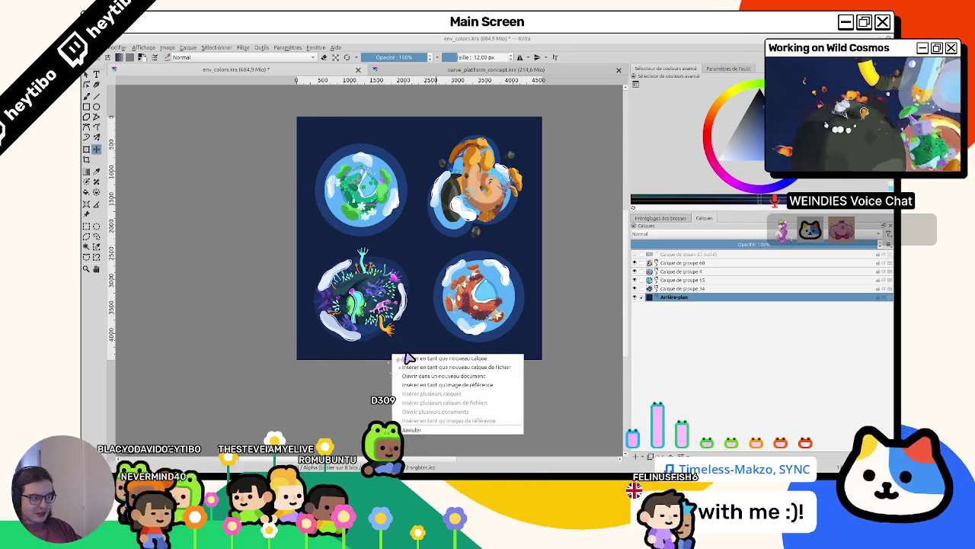
Insert the dropped logo as a new layer, inspect the green planet, then undo the logo
click(413, 361)
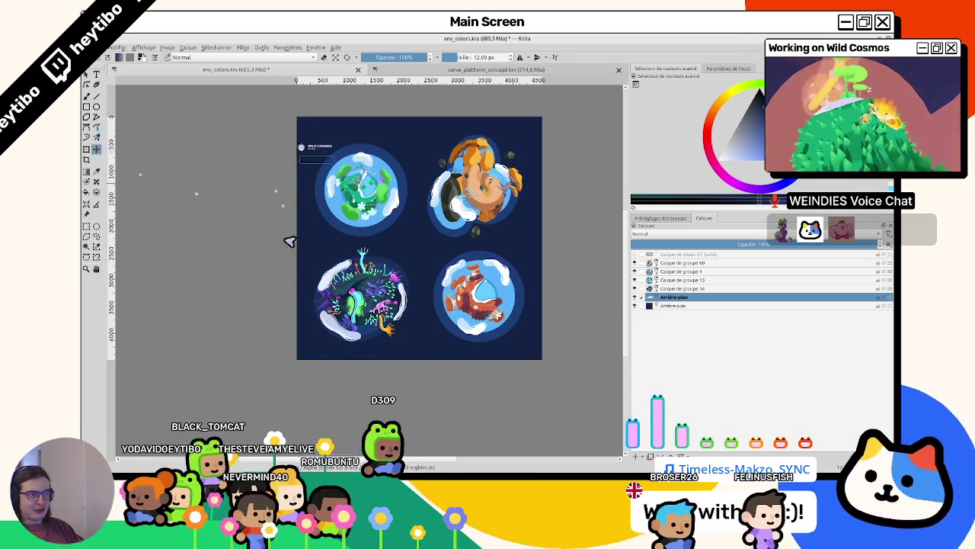
key(ctrl+v)
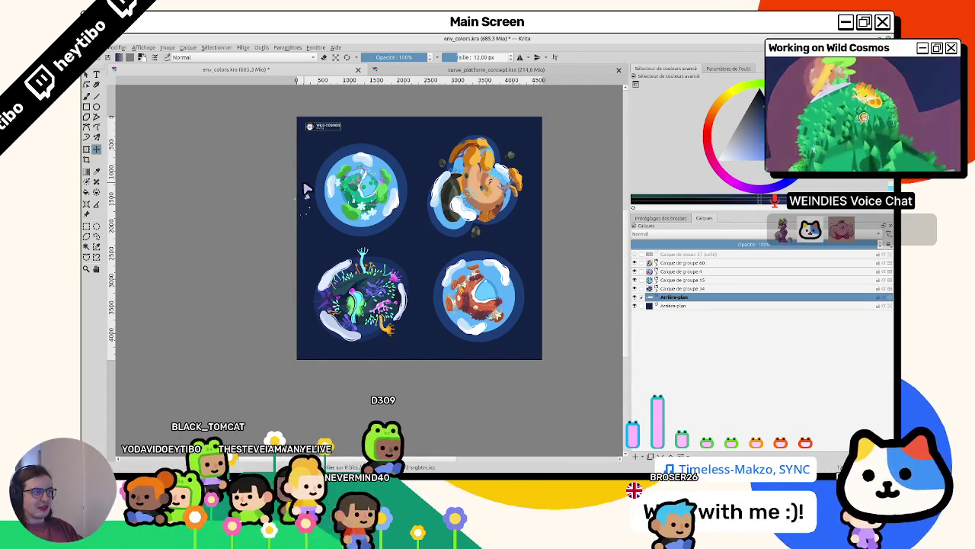
key(ctrl+z)
drag(305, 191, 366, 352)
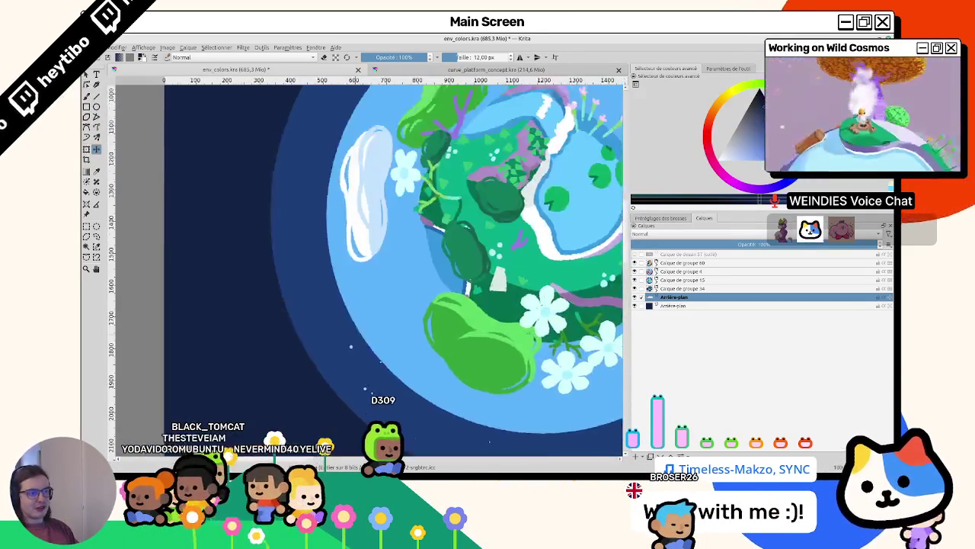
scroll(361, 303, down, 5)
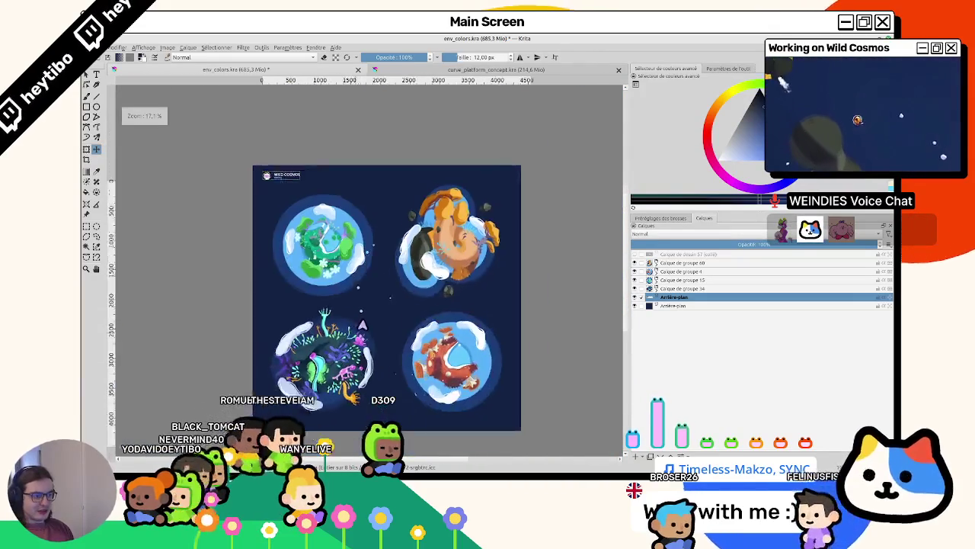
key(ctrl+z)
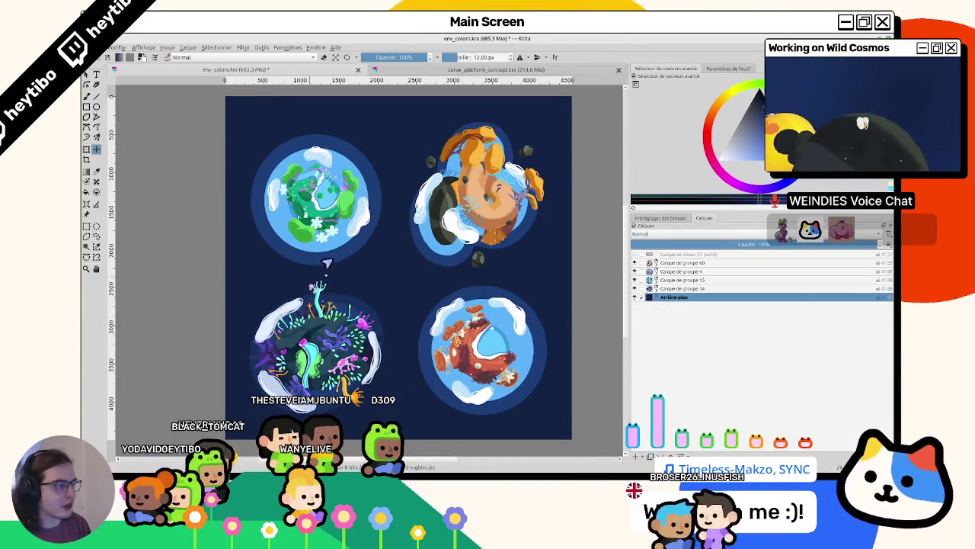
Save env_colors.kra and start File > Export
key(ctrl+s)
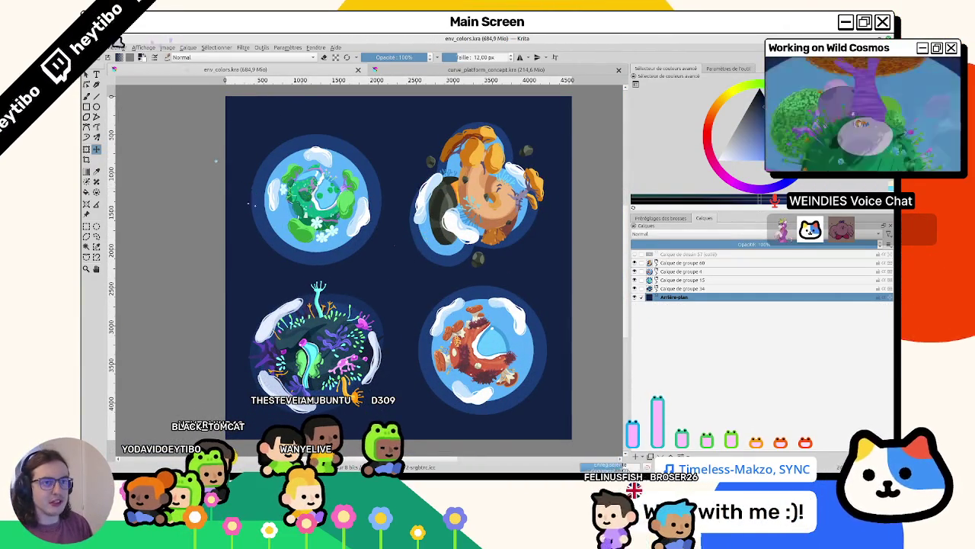
click(95, 47)
click(151, 129)
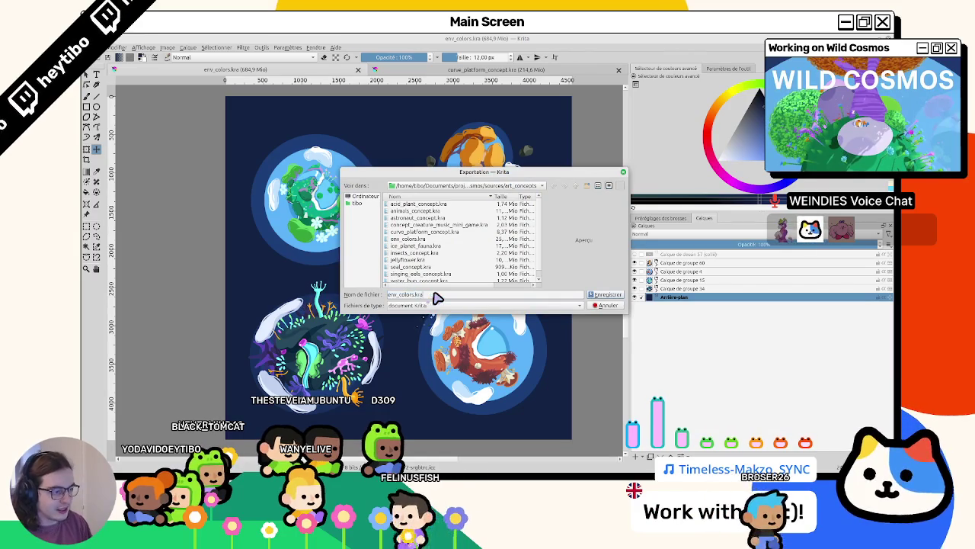
Change the extension to png and accept the PNG export options
text(png)
key(Return)
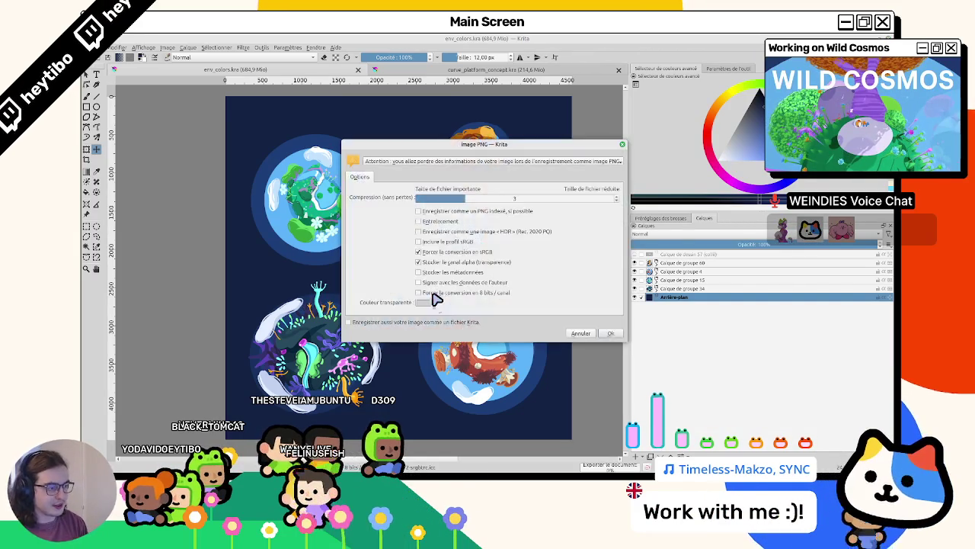
key(Return)
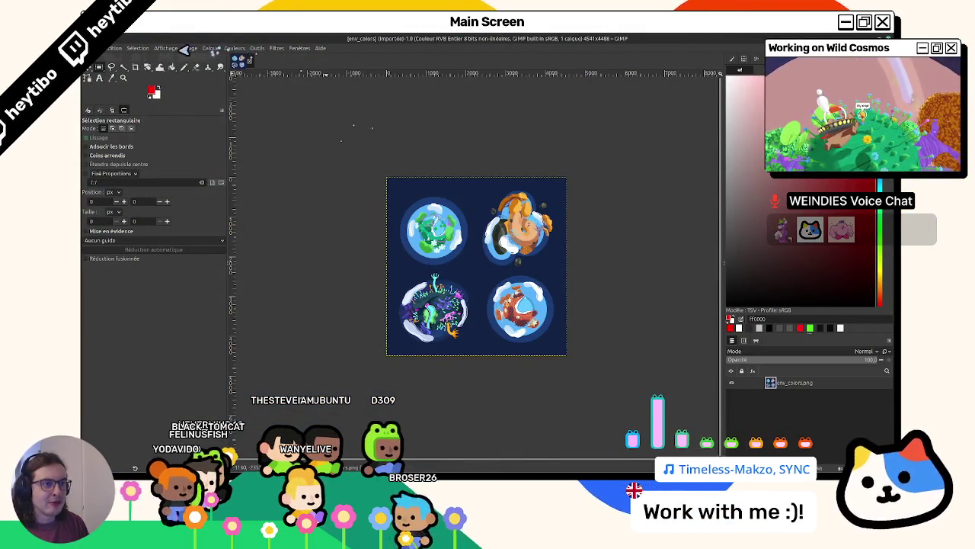
Scale the planet image down to 1280 px wide and fit it in the window
click(189, 48)
click(210, 103)
key(Escape)
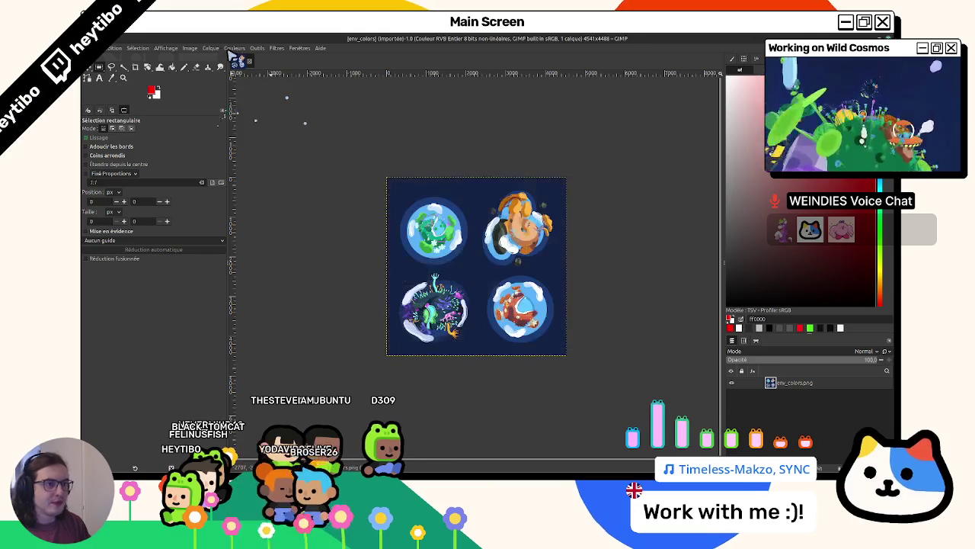
click(210, 48)
click(225, 140)
text(1280)
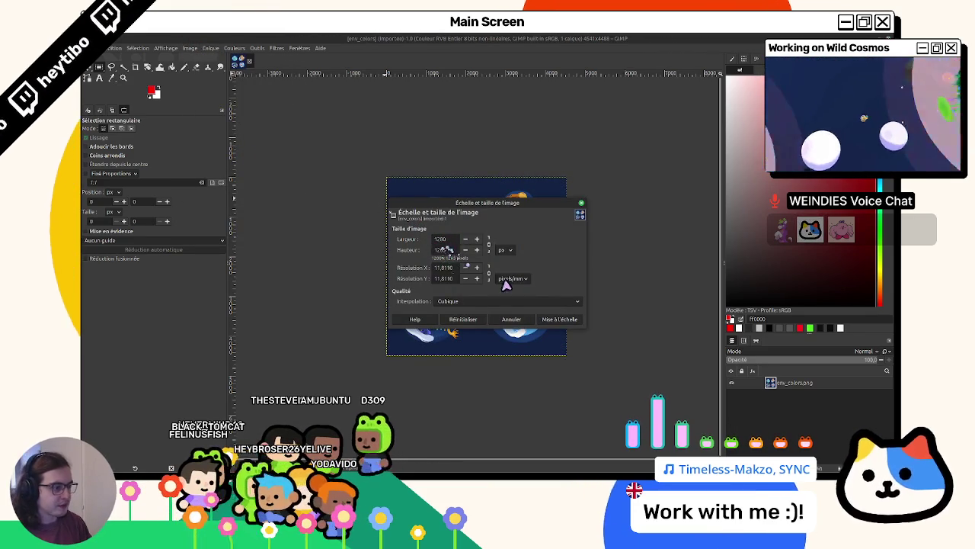
click(570, 321)
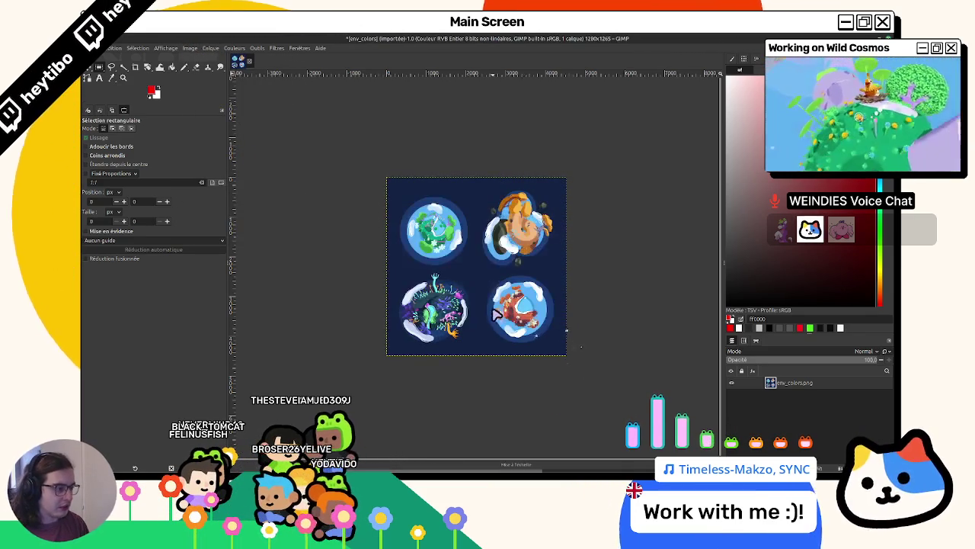
key(shift+ctrl+j)
key(minus)
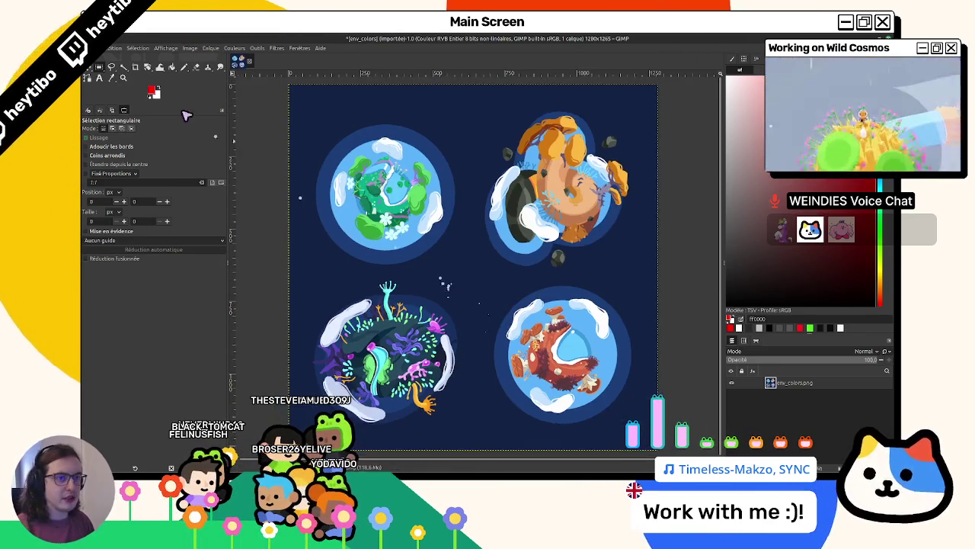
key(minus)
Crop the planet sheet to a fixed 1:1 square of 1265×1265
click(135, 67)
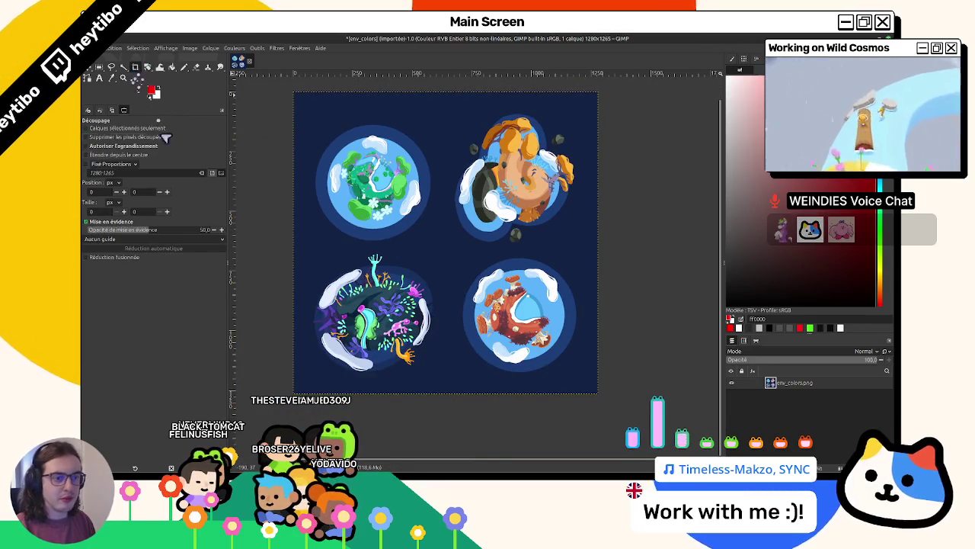
text(1:1)
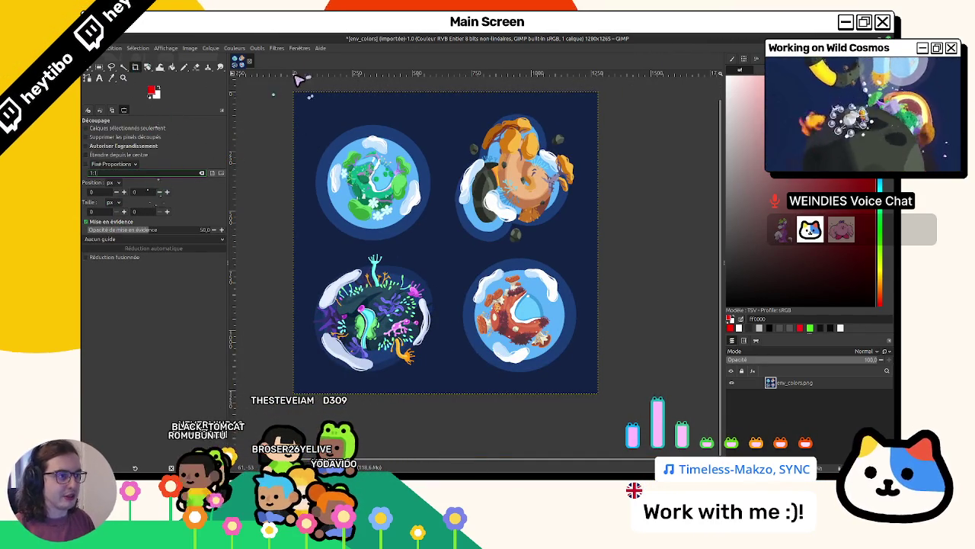
drag(623, 417, 570, 398)
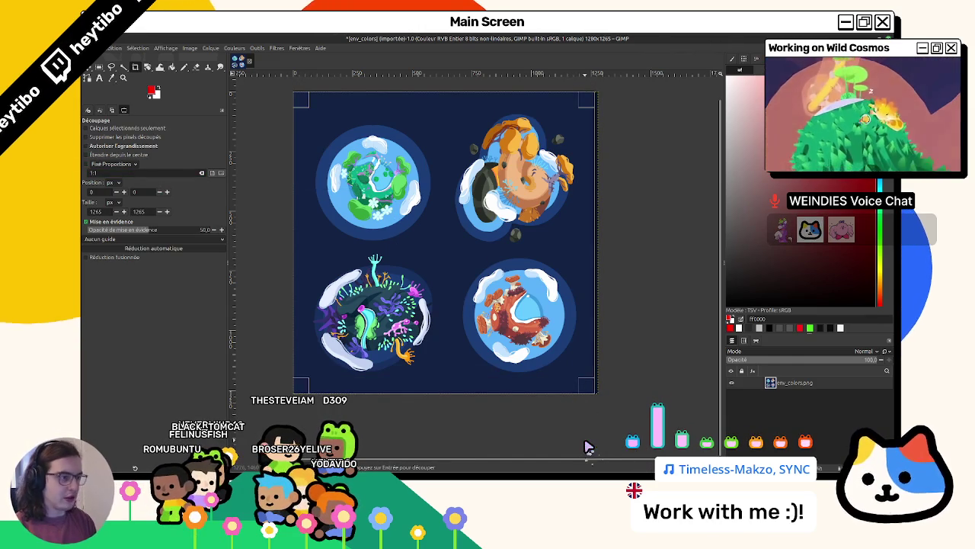
key(Return)
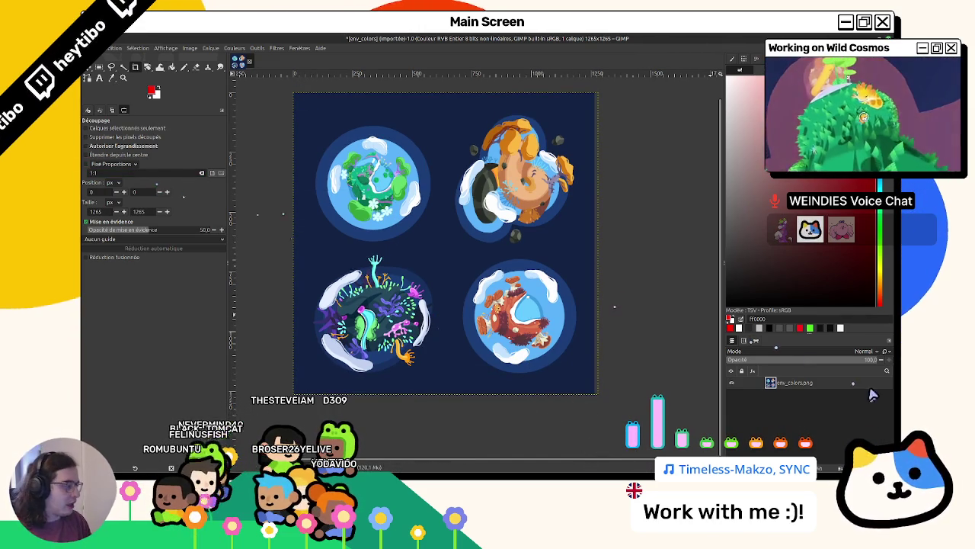
Look through the planet layer's options and layer commands while scrolling the view
right_click(855, 384)
click(795, 358)
click(210, 48)
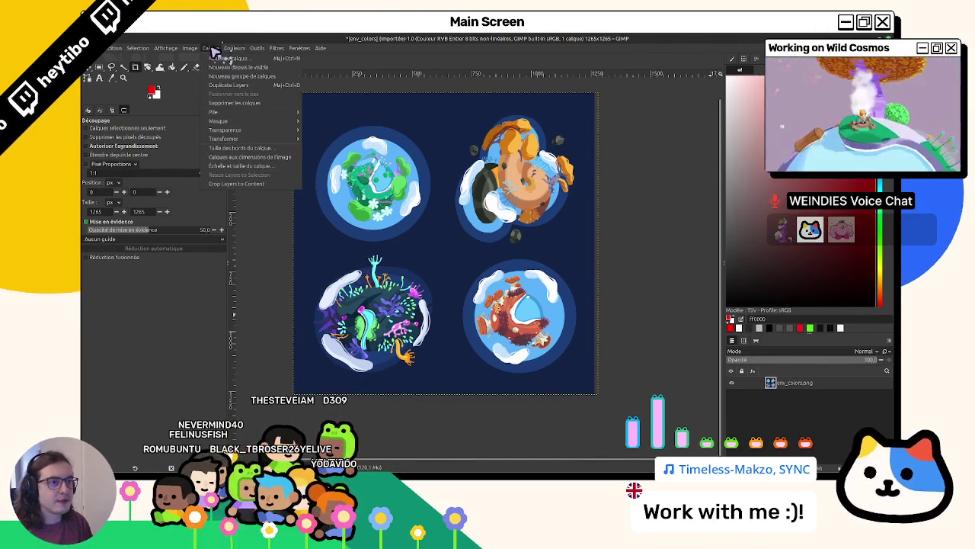
click(263, 165)
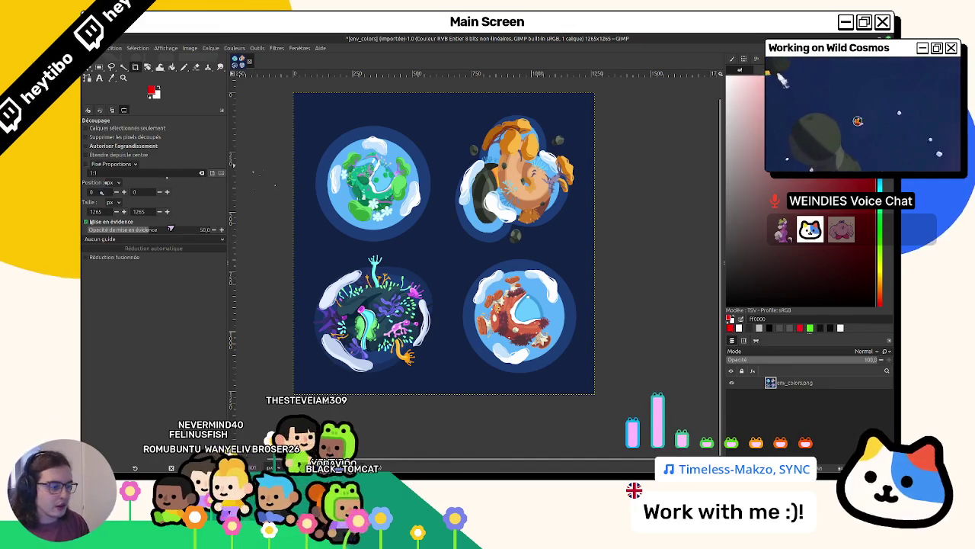
scroll(343, 229, up, 1)
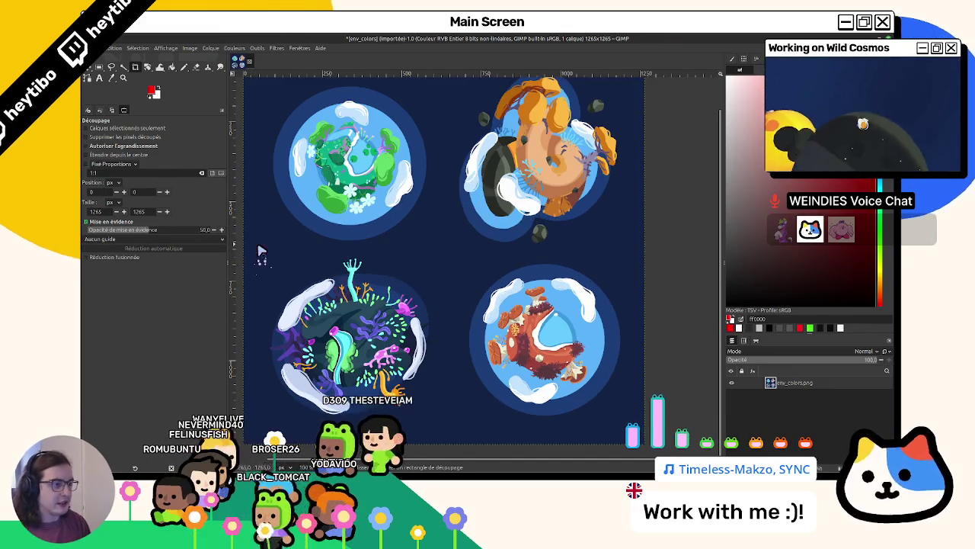
scroll(382, 261, up, 1)
scroll(382, 262, up, 1)
scroll(393, 305, down, 1)
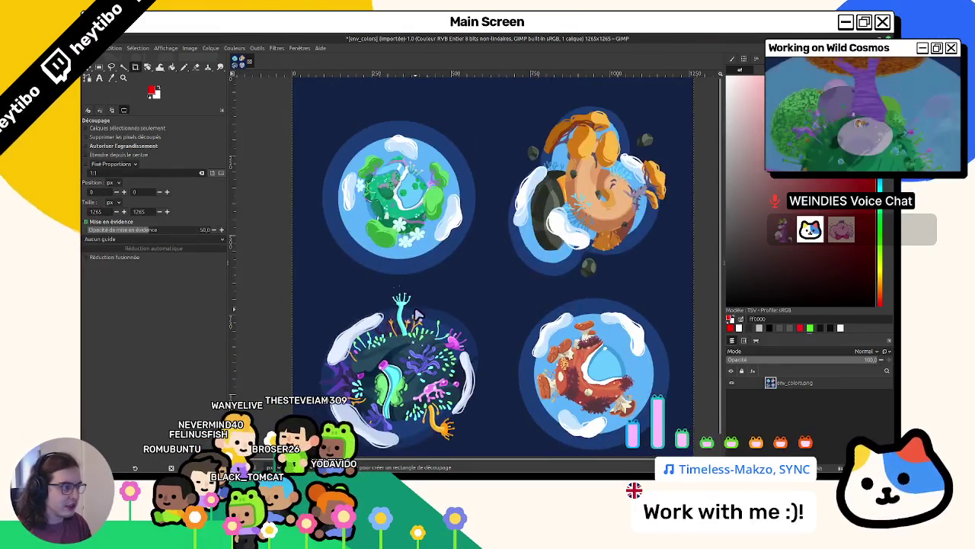
scroll(397, 305, up, 1)
scroll(406, 279, down, 1)
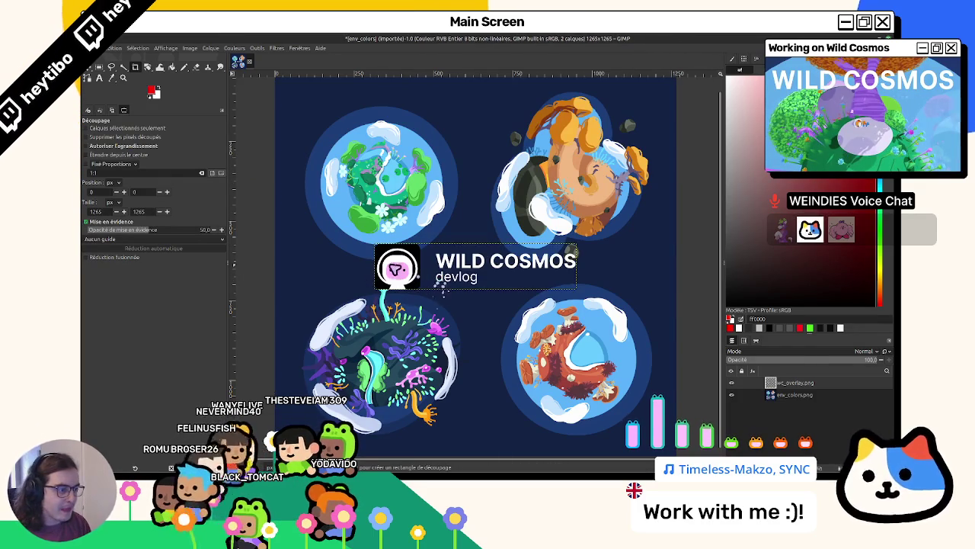
Undo the scale and crop, restoring the full-size 4541×4488 image
key(ctrl+z)
scroll(361, 254, down, 1)
scroll(358, 254, down, 1)
scroll(364, 257, down, 2)
scroll(381, 266, down, 2)
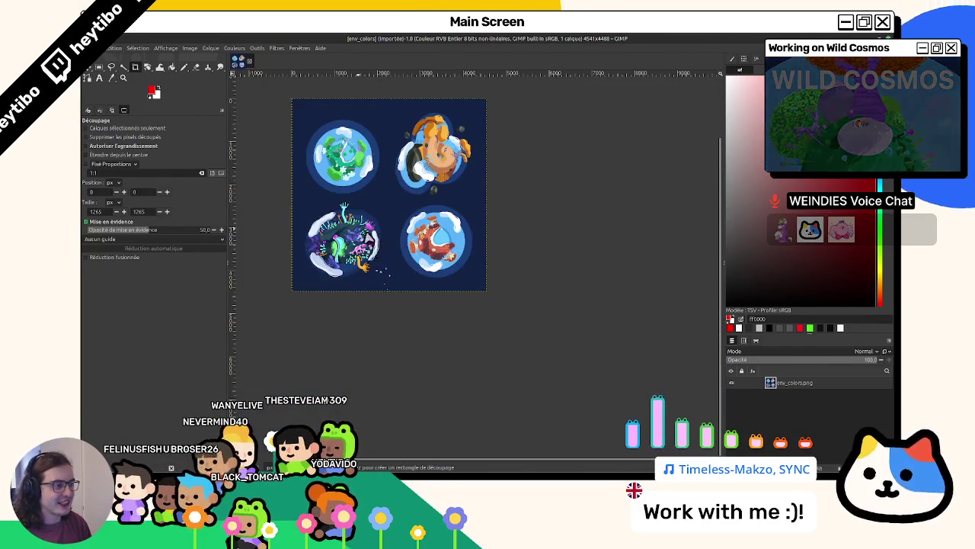
scroll(320, 191, up, 2)
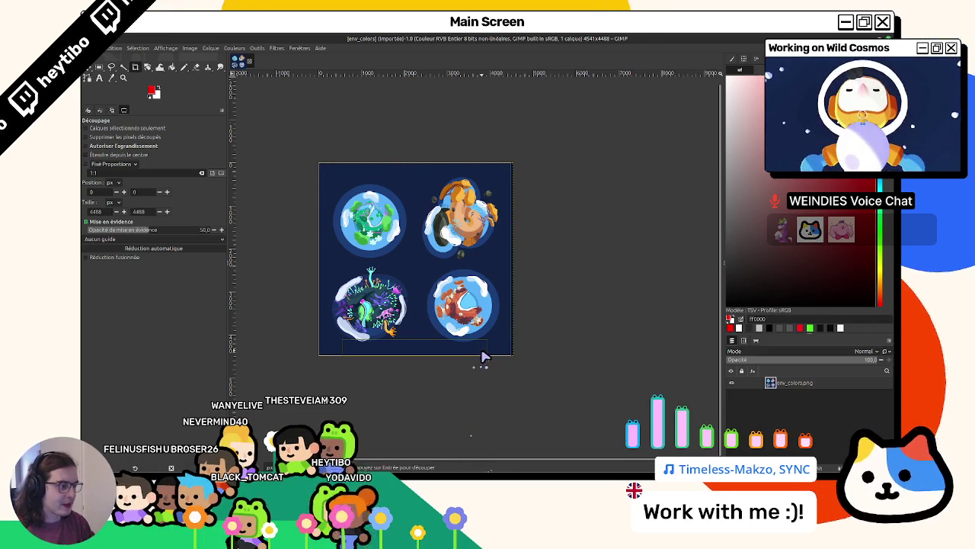
Crop to a 4488 px square and scale it to 2000×2000
key(Return)
scroll(416, 276, up, 1)
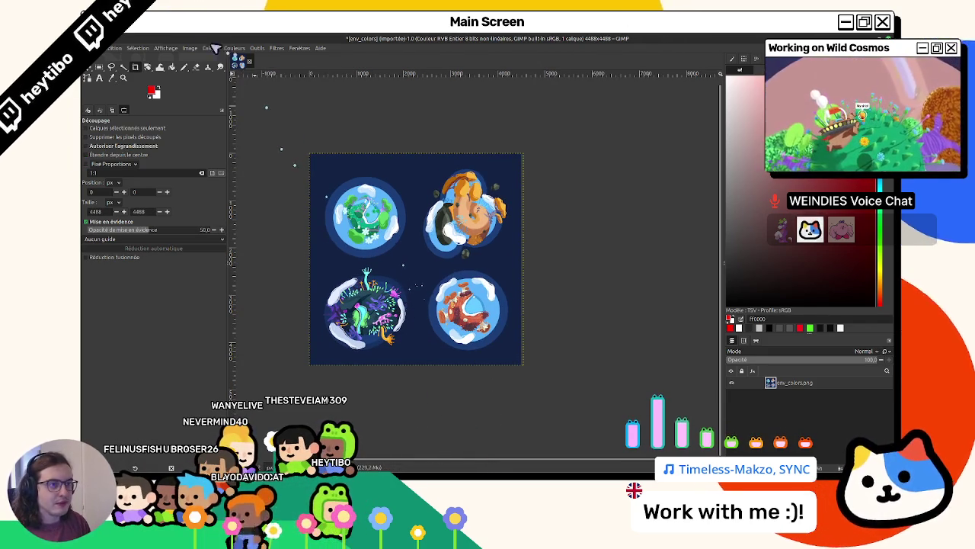
click(190, 48)
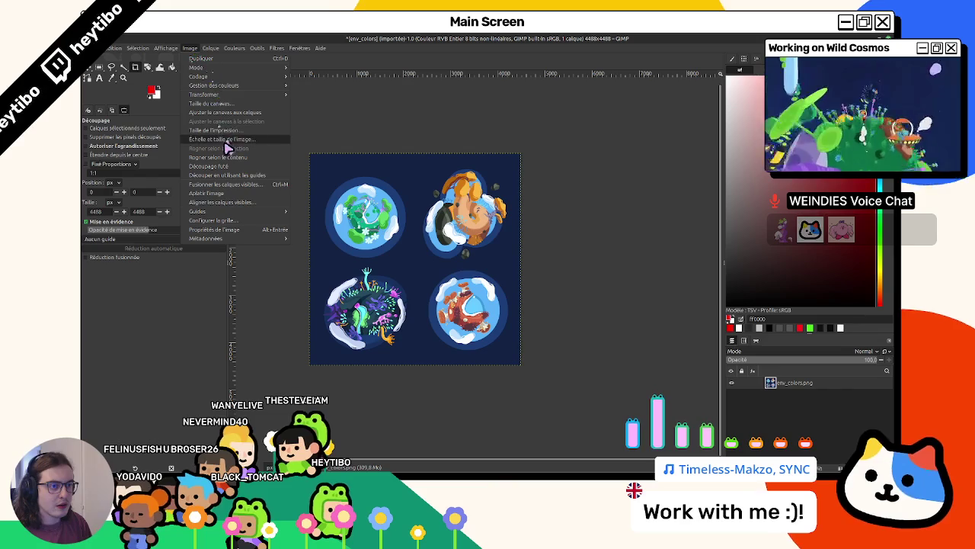
click(221, 139)
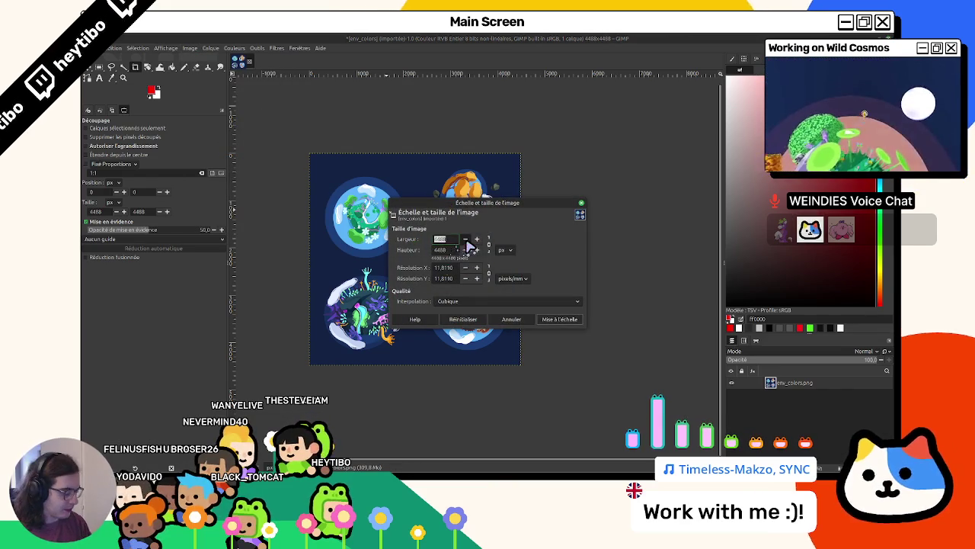
text(000)
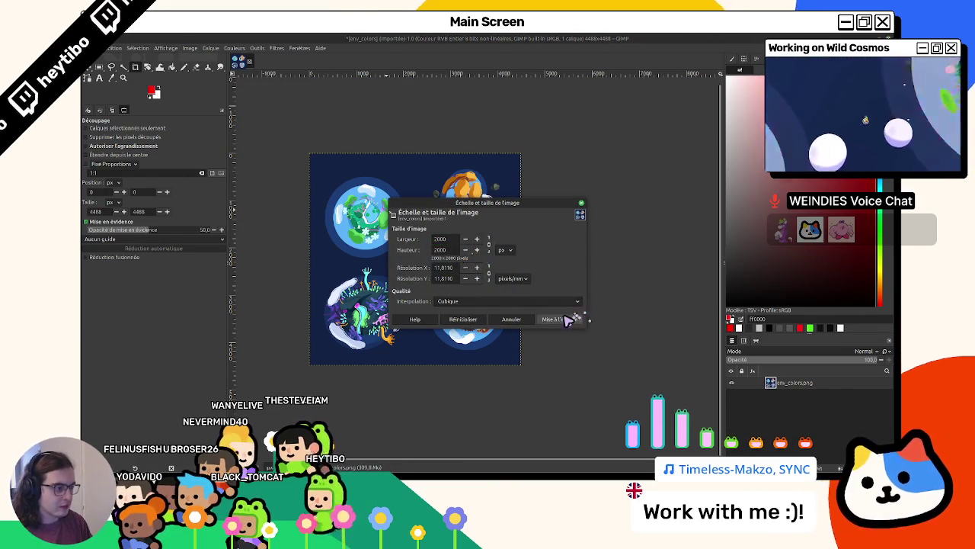
click(565, 319)
Drop wc_overlay.png onto the canvas as a WILD COSMOS devlog logo layer
scroll(342, 370, up, 5)
scroll(458, 288, right, 3)
scroll(458, 287, down, 2)
scroll(412, 297, down, 2)
scroll(396, 301, down, 2)
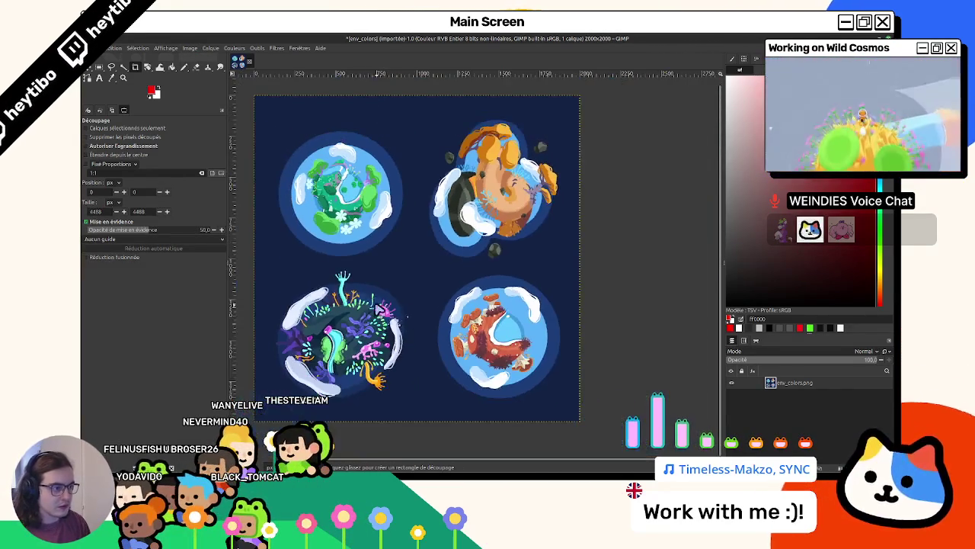
drag(457, 370, 458, 372)
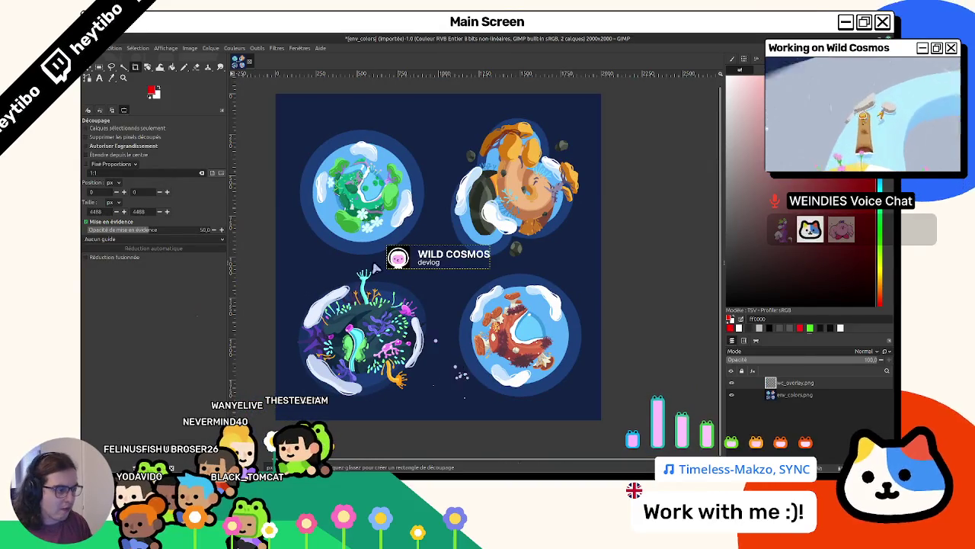
Move the WILD COSMOS logo layer to the top-left corner, then select the whole image
click(96, 77)
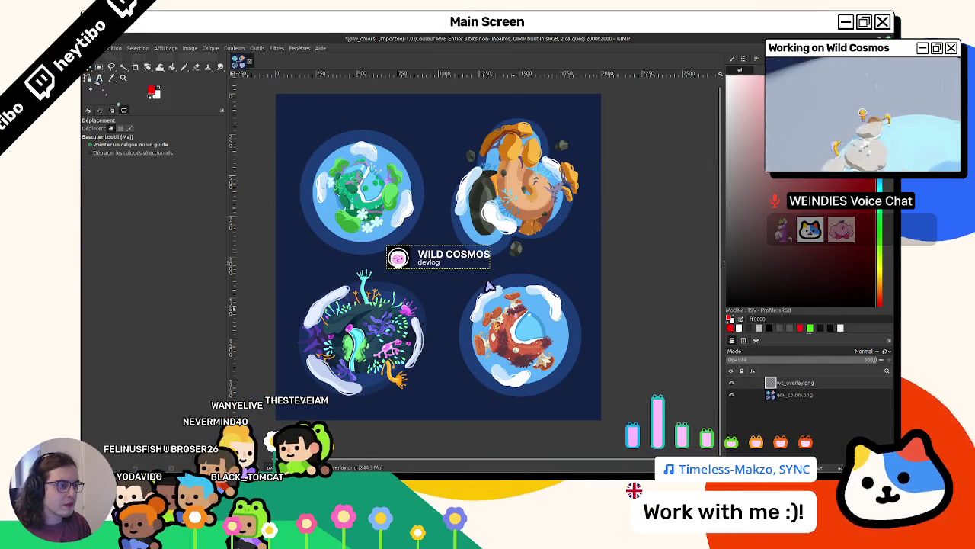
drag(506, 305, 472, 259)
key(ctrl+z)
drag(402, 268, 296, 122)
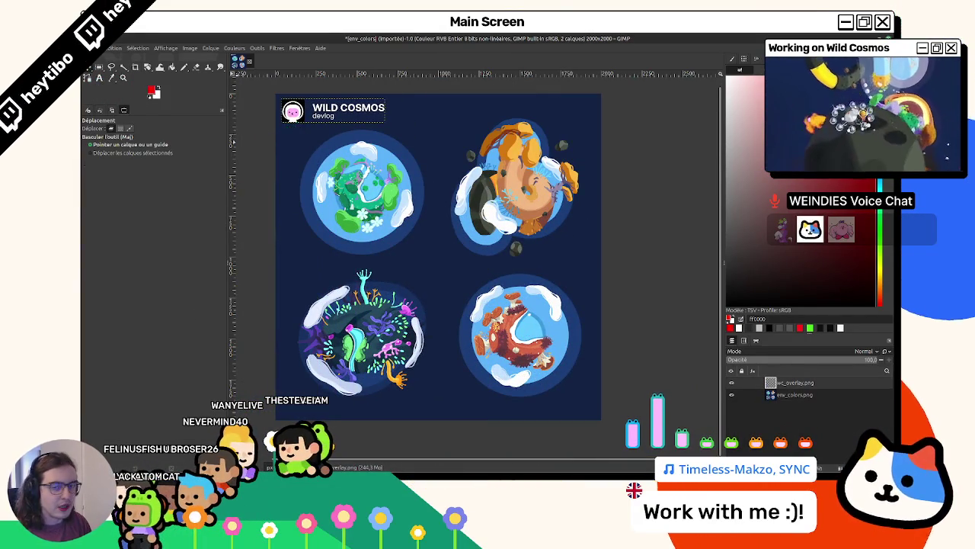
click(99, 69)
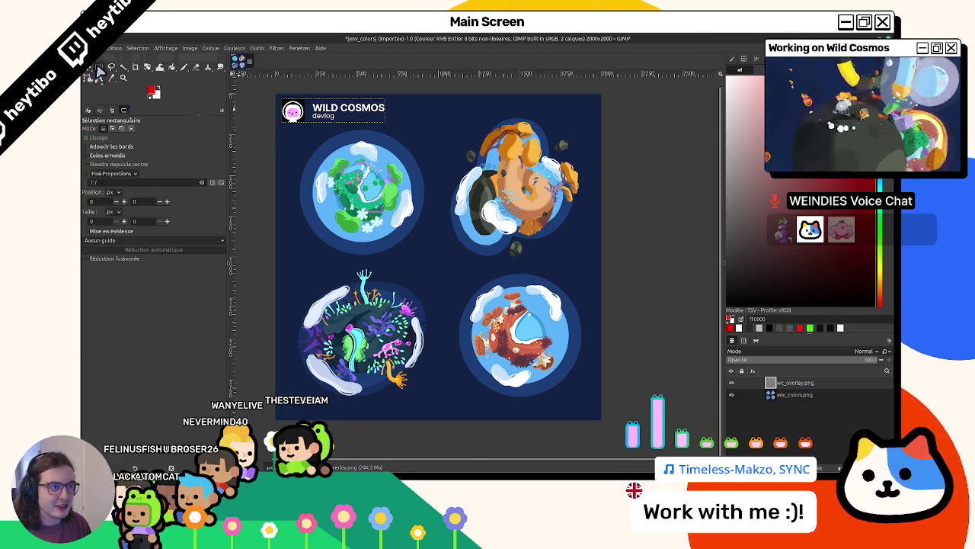
key(ctrl+a)
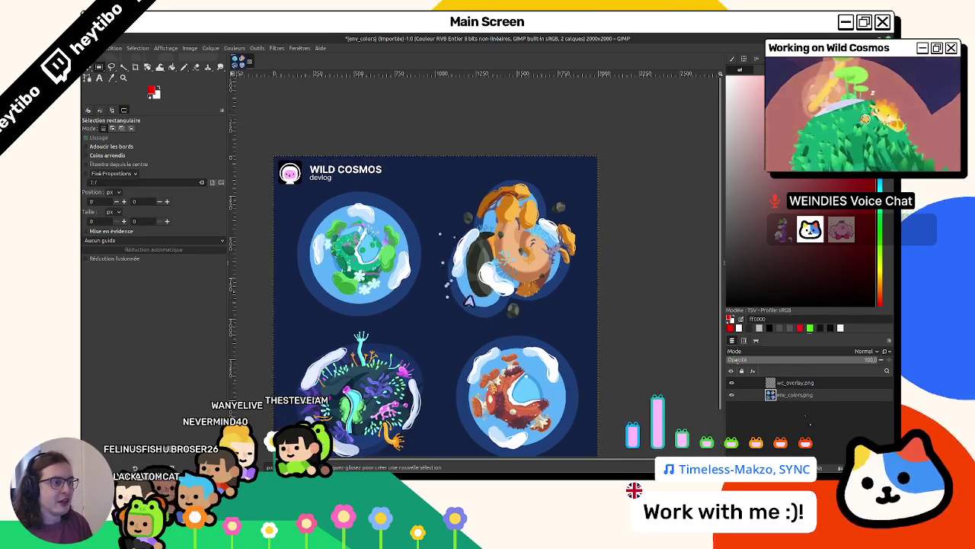
right_click(819, 393)
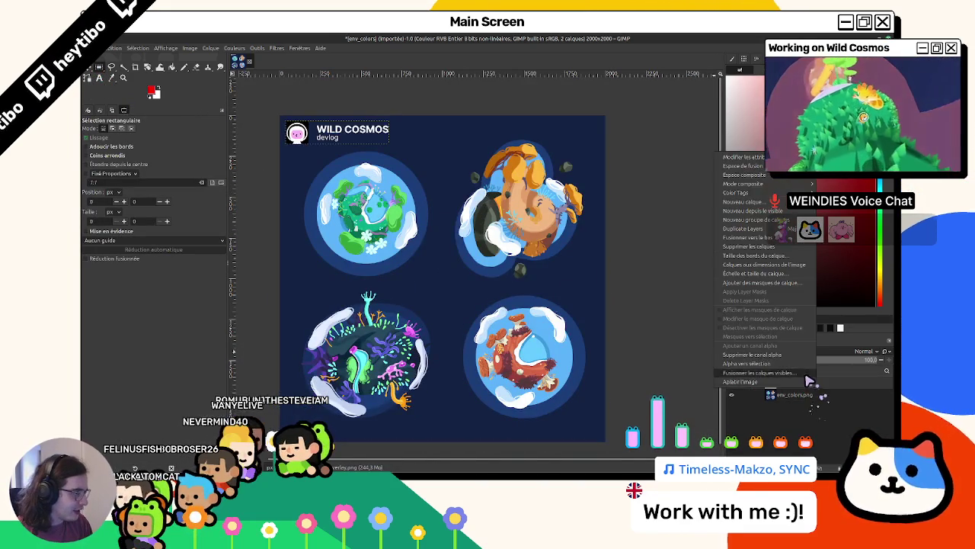
Merge visible layers and export the square image as env_colors_s.png
click(762, 320)
click(526, 312)
key(ctrl+shift+e)
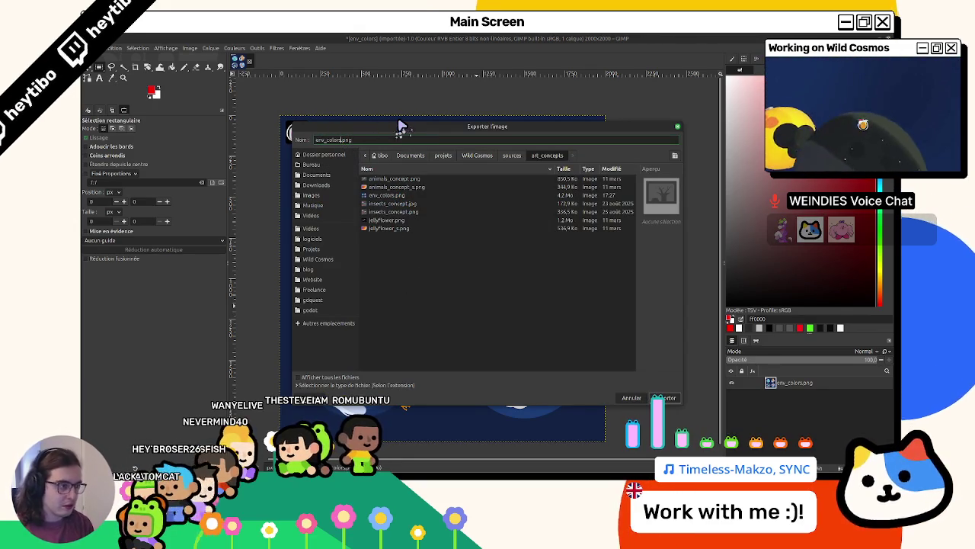
text(s)
key(Return)
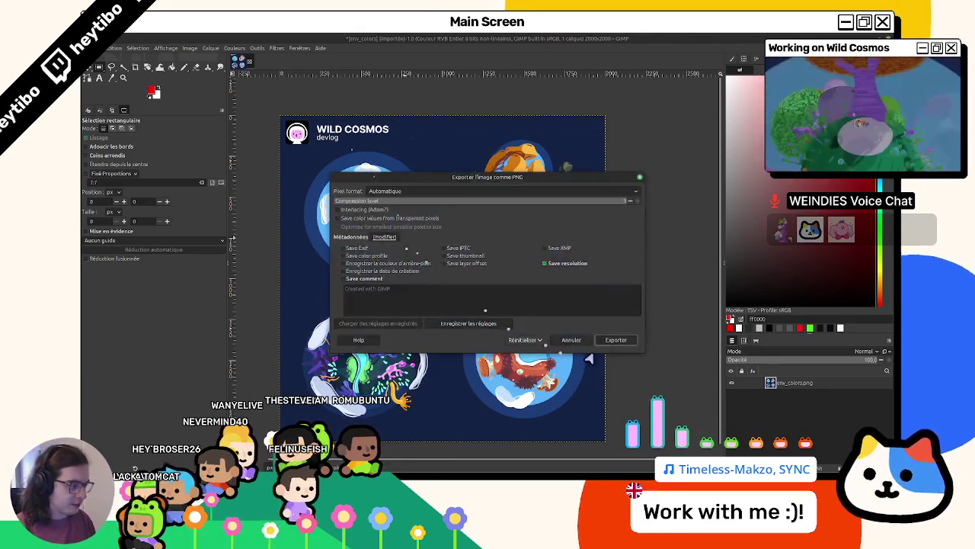
click(617, 341)
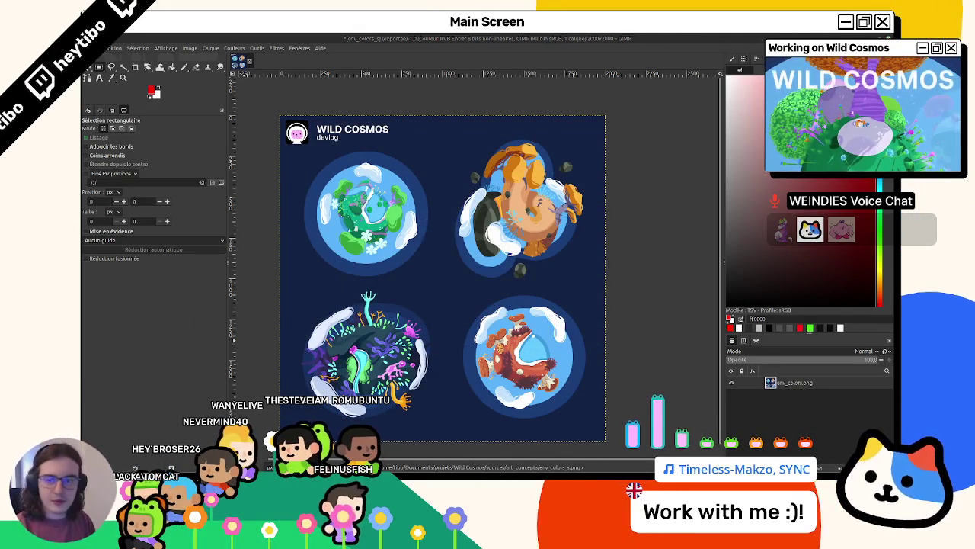